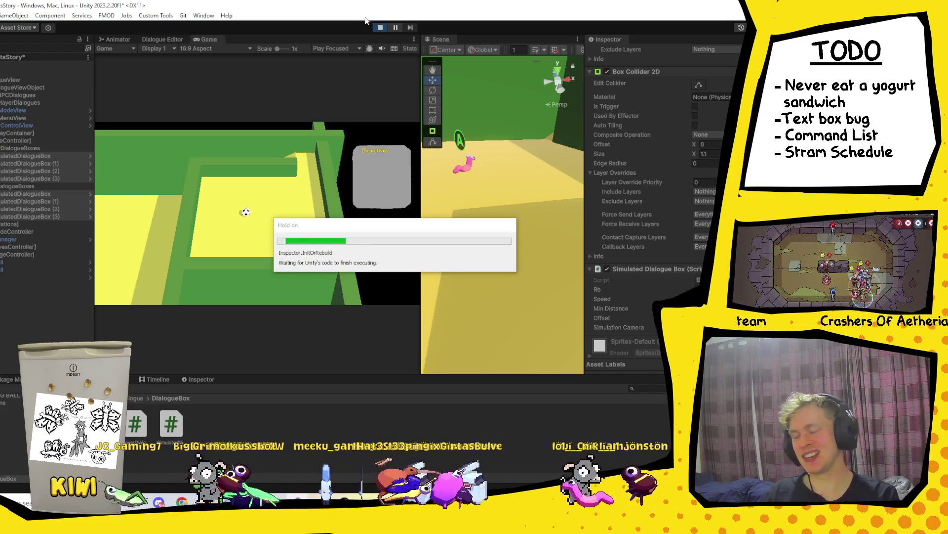
Step: Walk the player past the ball to the pink NPC to trigger its speech bubbles
{"action": "key", "text": "w"}
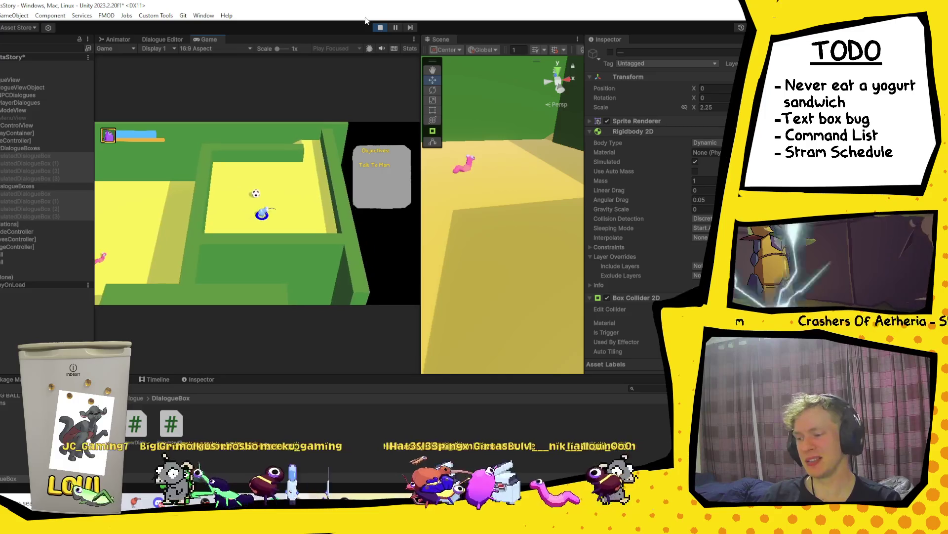
{"action": "key", "text": "a"}
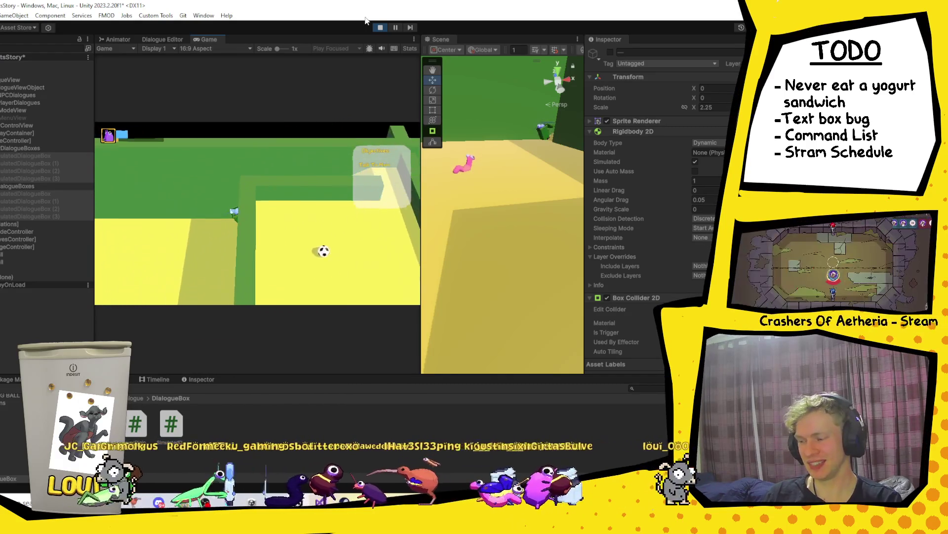
{"action": "key", "text": "s"}
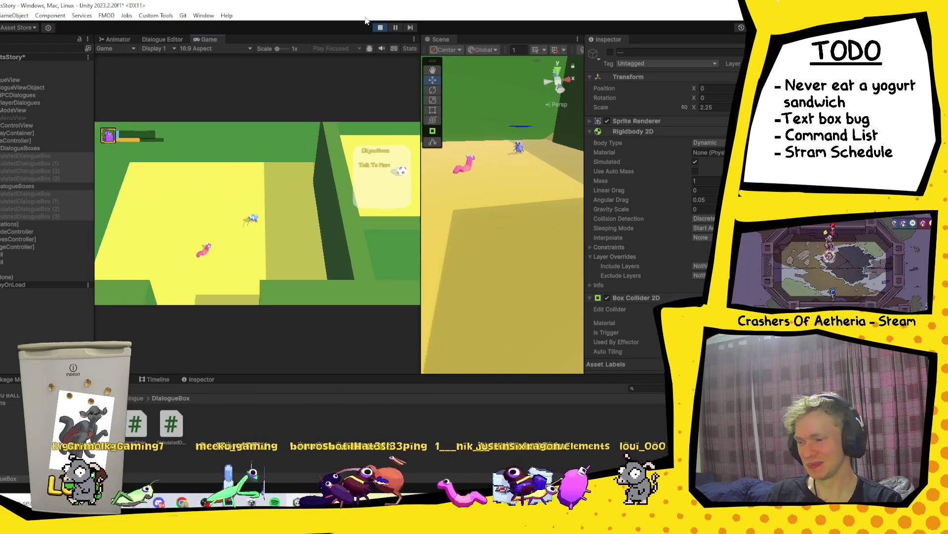
{"action": "key", "text": "s"}
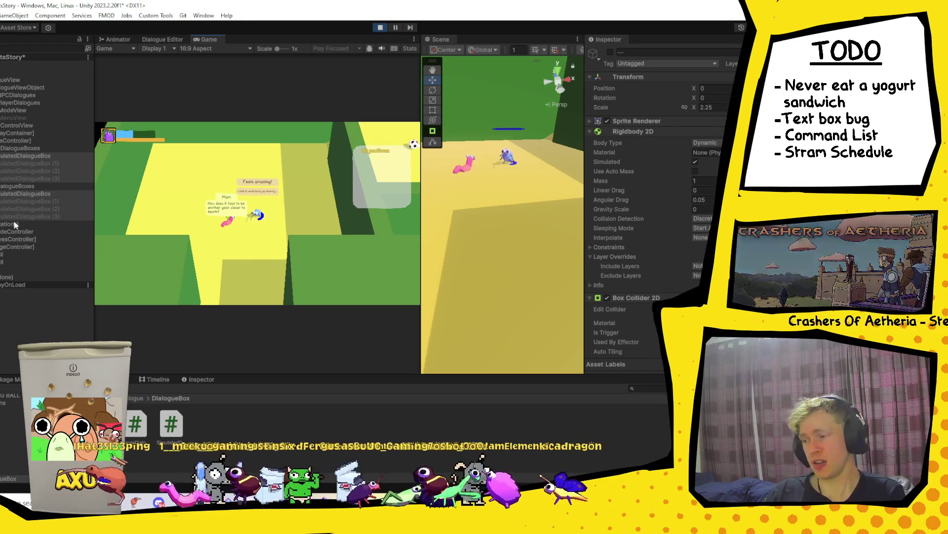
{"action": "scroll", "coordinate": [677, 209], "scroll_direction": "down", "scroll_amount": 8}
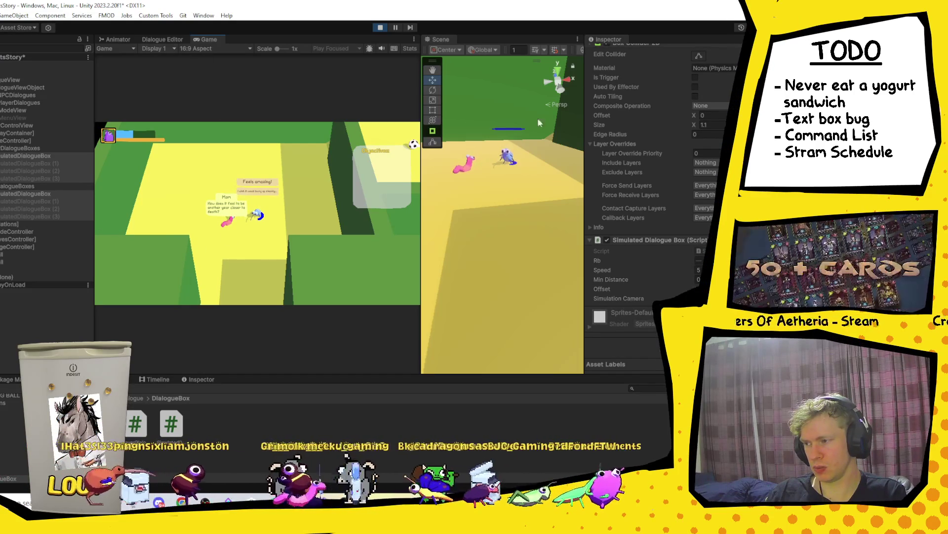
Step: Widen the Scene view and frame the ball and dialogue boxes from a low angle
{"action": "mouse_move", "coordinate": [420, 156]}
{"action": "left_mouse_down"}
{"action": "mouse_move", "coordinate": [202, 156]}
{"action": "mouse_move", "coordinate": [316, 156]}
{"action": "left_mouse_up"}
{"action": "scroll", "coordinate": [436, 199], "scroll_direction": "down", "scroll_amount": 3}
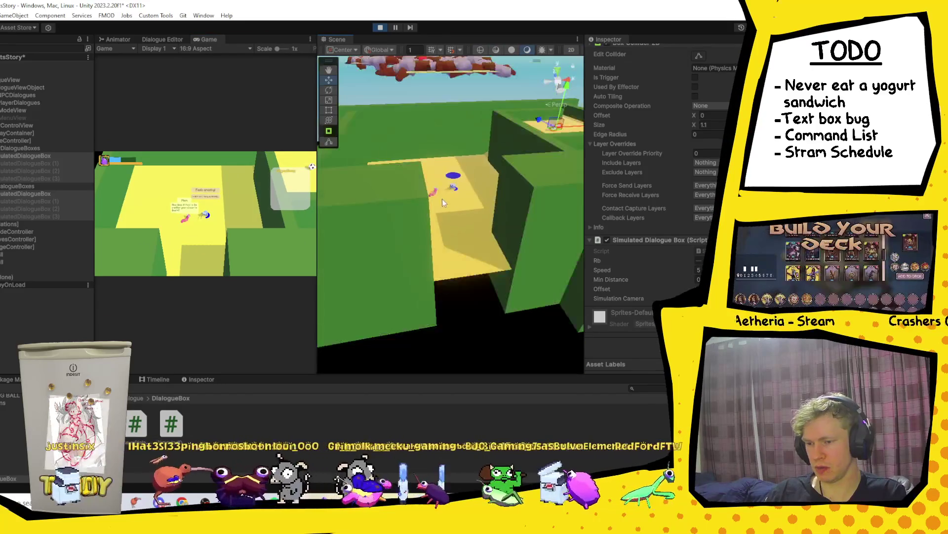
{"action": "scroll", "coordinate": [443, 198], "scroll_direction": "up", "scroll_amount": 5}
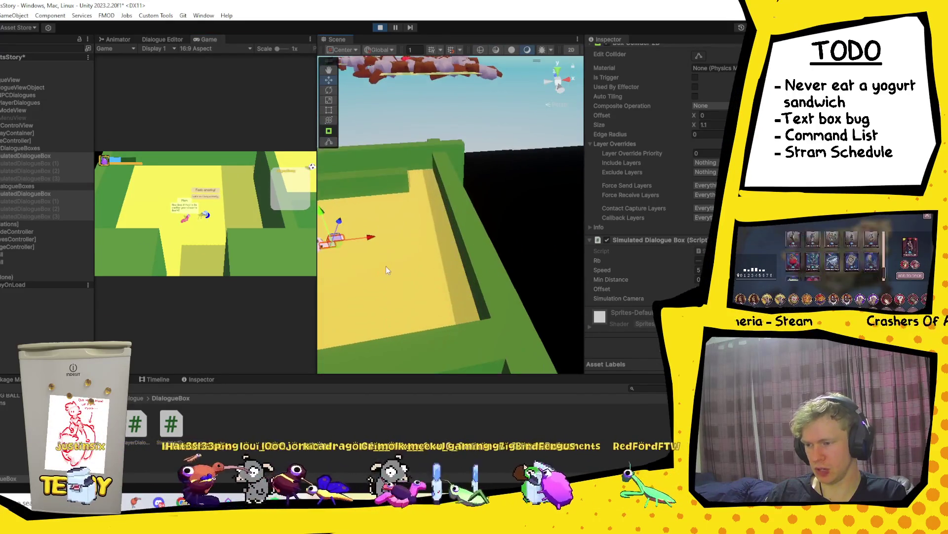
{"action": "mouse_move", "coordinate": [386, 266]}
{"action": "left_mouse_down"}
{"action": "mouse_move", "coordinate": [497, 195]}
{"action": "mouse_move", "coordinate": [523, 142]}
{"action": "mouse_move", "coordinate": [452, 148]}
{"action": "left_mouse_up"}
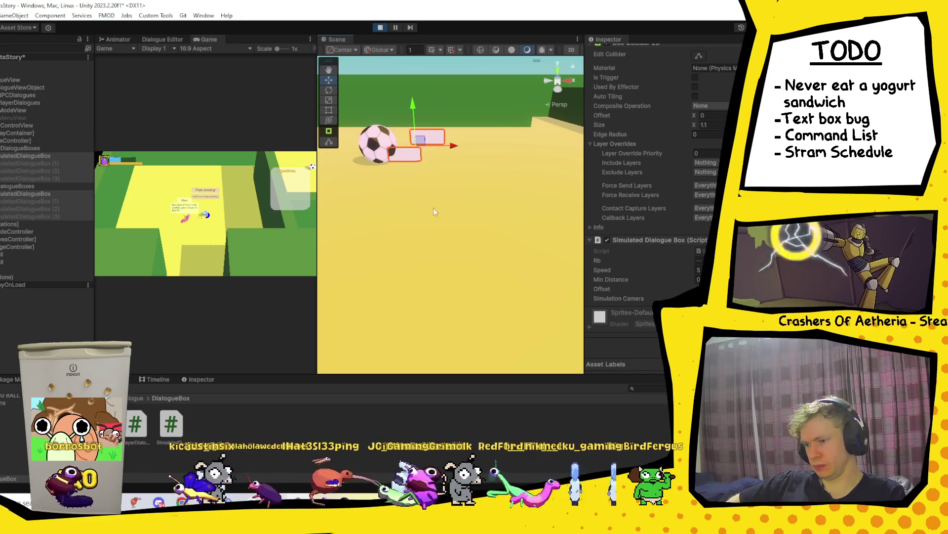
{"action": "scroll", "coordinate": [415, 190], "scroll_direction": "up", "scroll_amount": 1}
{"action": "left_click_drag", "start_coordinate": [401, 169], "coordinate": [428, 174]}
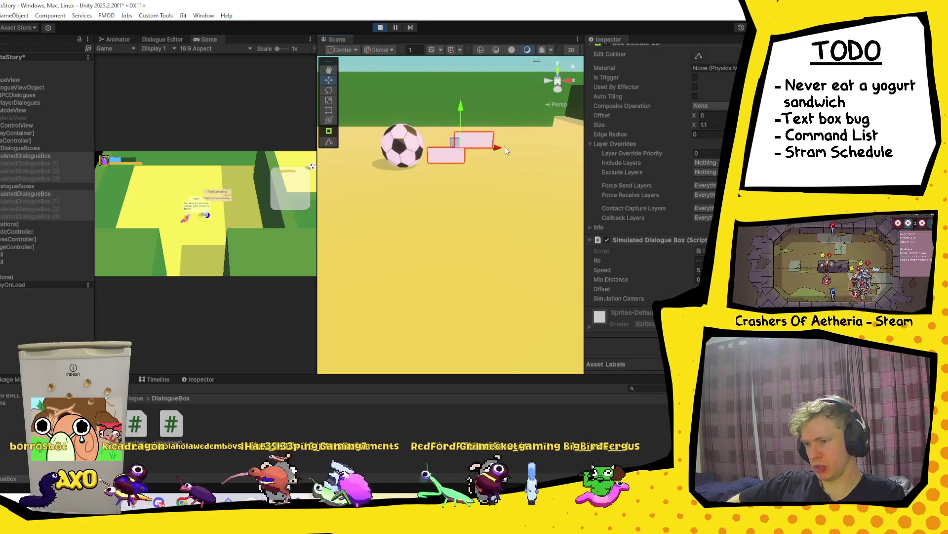
Step: Select a SimulatedDialogueBox and nudge it slightly left along X
{"action": "left_click", "coordinate": [43, 194]}
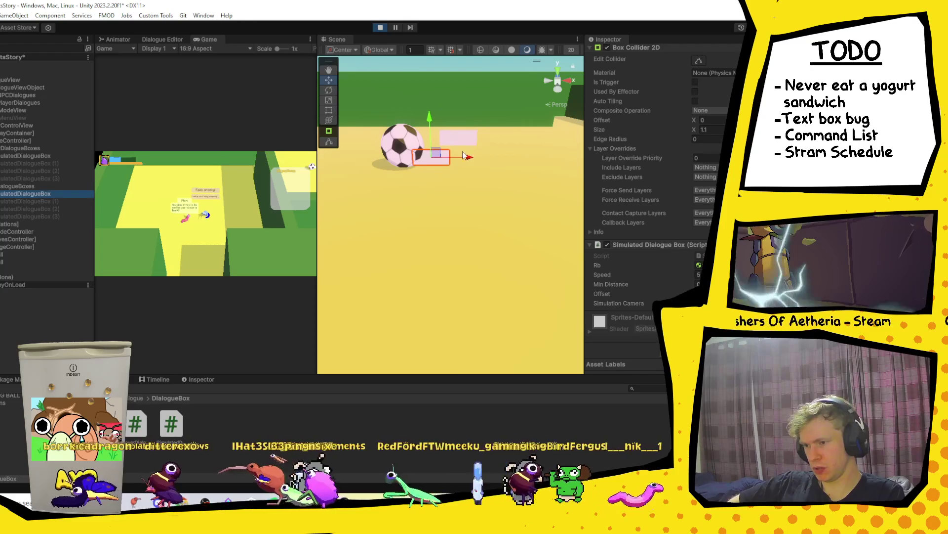
{"action": "left_click", "coordinate": [43, 156]}
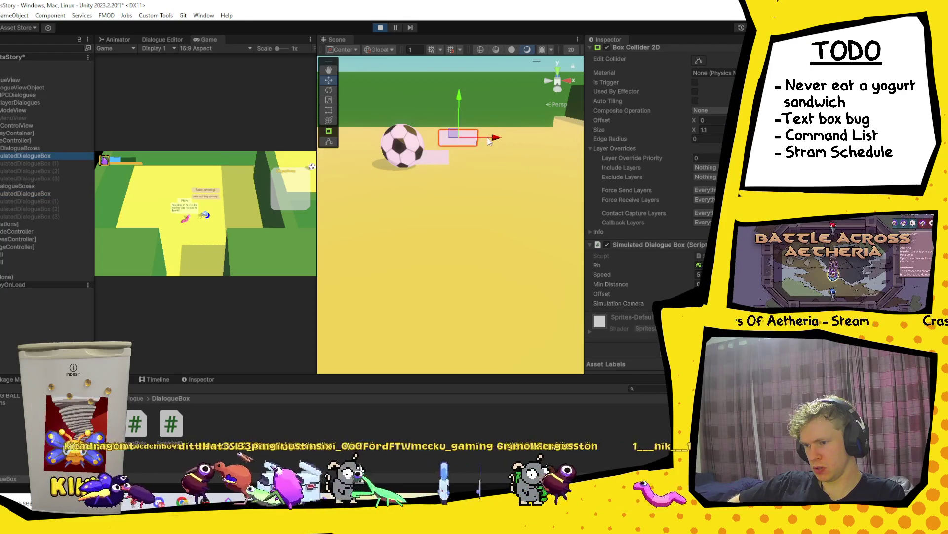
{"action": "left_click_drag", "start_coordinate": [508, 142], "coordinate": [523, 141]}
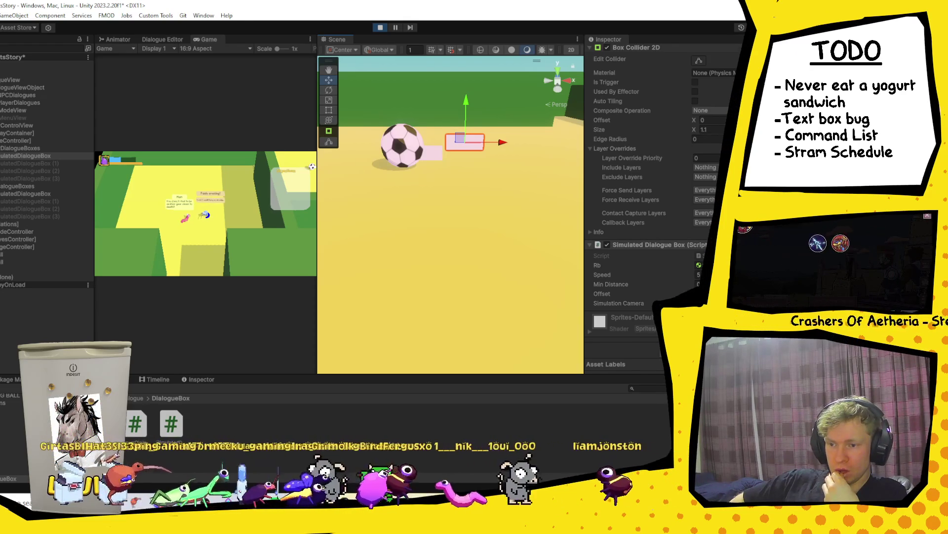
Step: Stop play mode, select SimulatedDialogueBox in the Hierarchy, and switch to Discord
{"action": "left_click", "coordinate": [379, 28]}
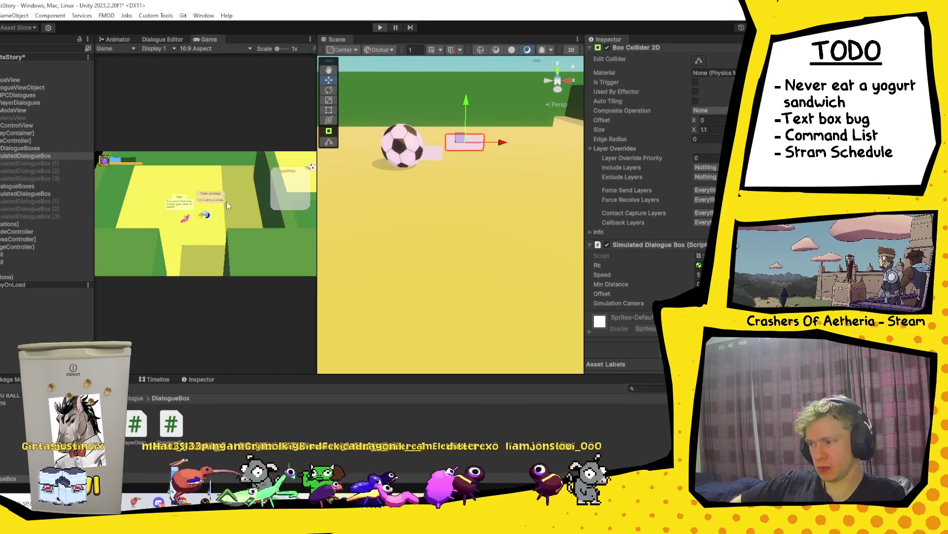
{"action": "left_click", "coordinate": [33, 154]}
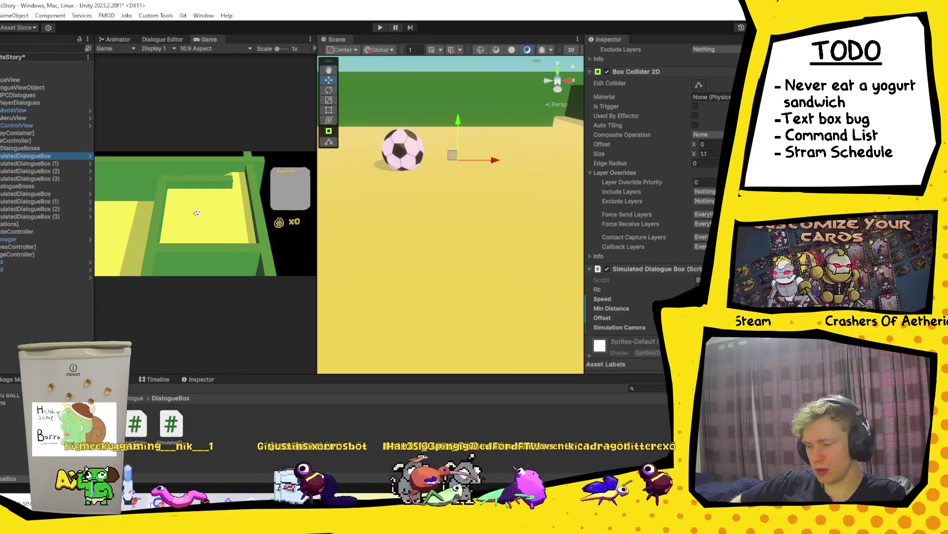
{"action": "key", "text": "alt+Tab"}
Step: Scroll up #rate-my-plate and browse the fried eggs post's photos enlarged
{"action": "scroll", "coordinate": [264, 386], "scroll_direction": "up", "scroll_amount": 15}
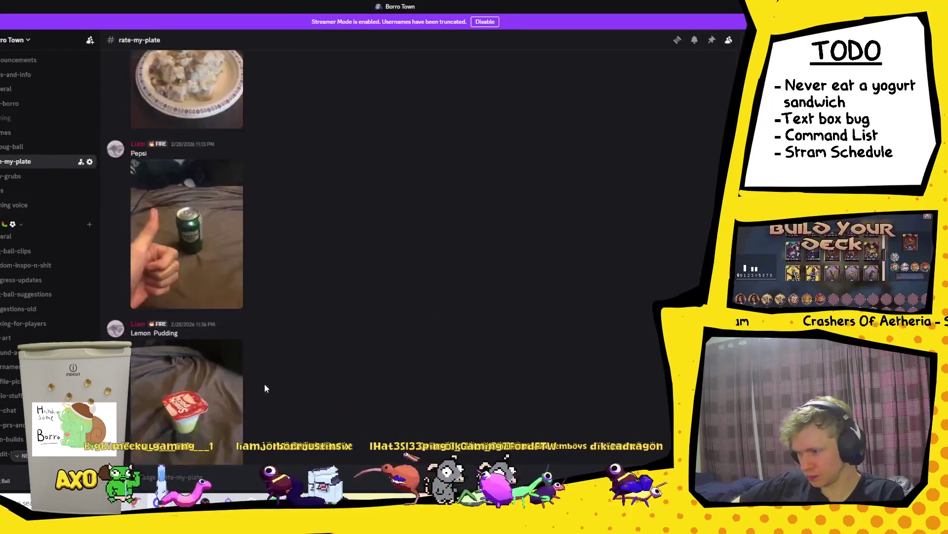
{"action": "scroll", "coordinate": [266, 380], "scroll_direction": "up", "scroll_amount": 15}
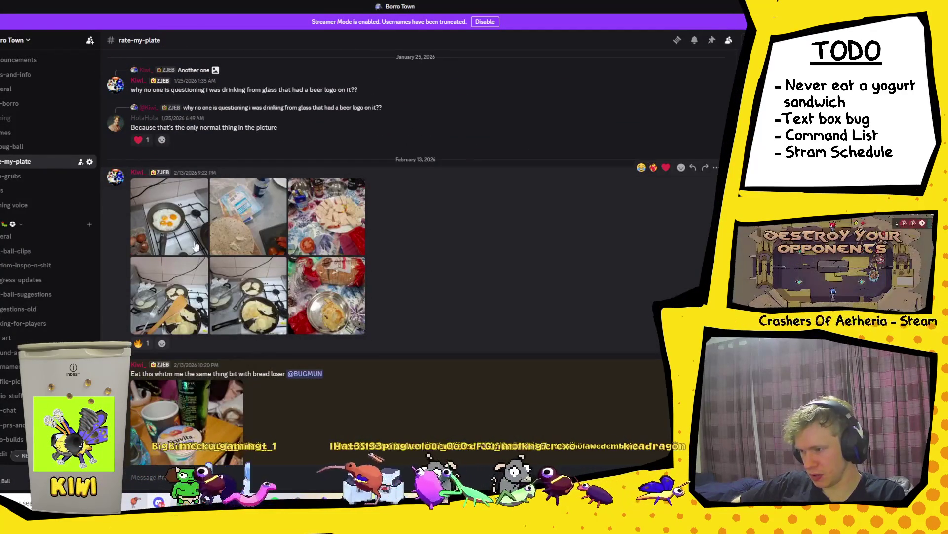
{"action": "left_click", "coordinate": [195, 245]}
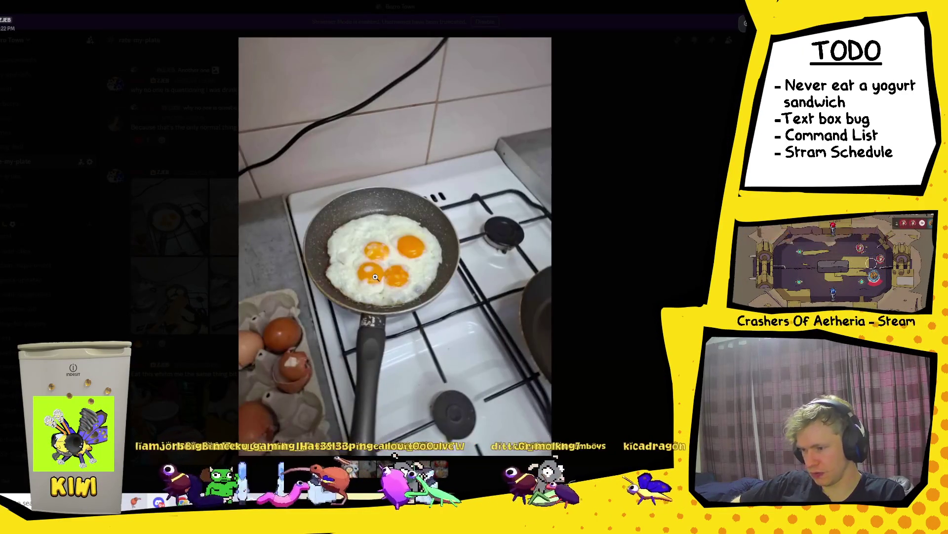
{"action": "key", "text": "Right"}
{"action": "key", "text": "Right"}
{"action": "key", "text": "Right"}
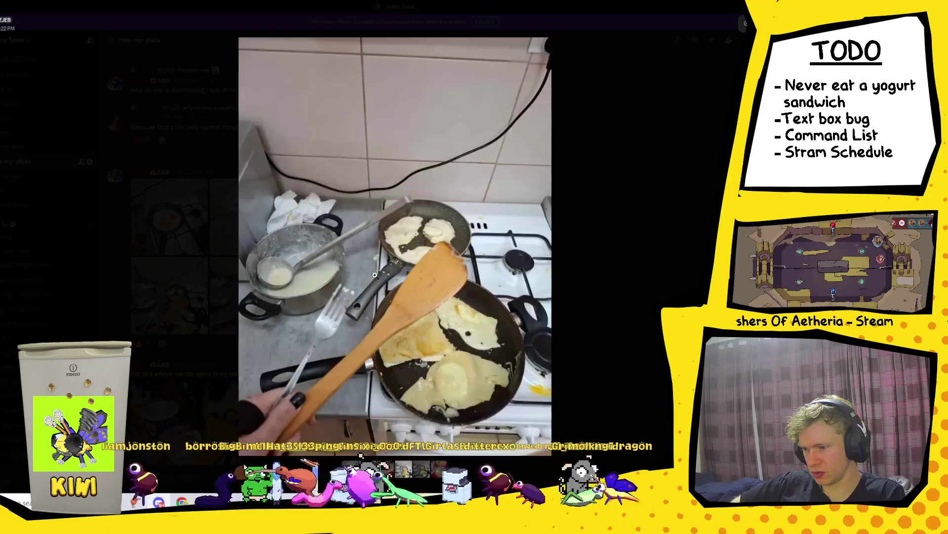
{"action": "key", "text": "Left"}
{"action": "key", "text": "Left"}
{"action": "key", "text": "Right"}
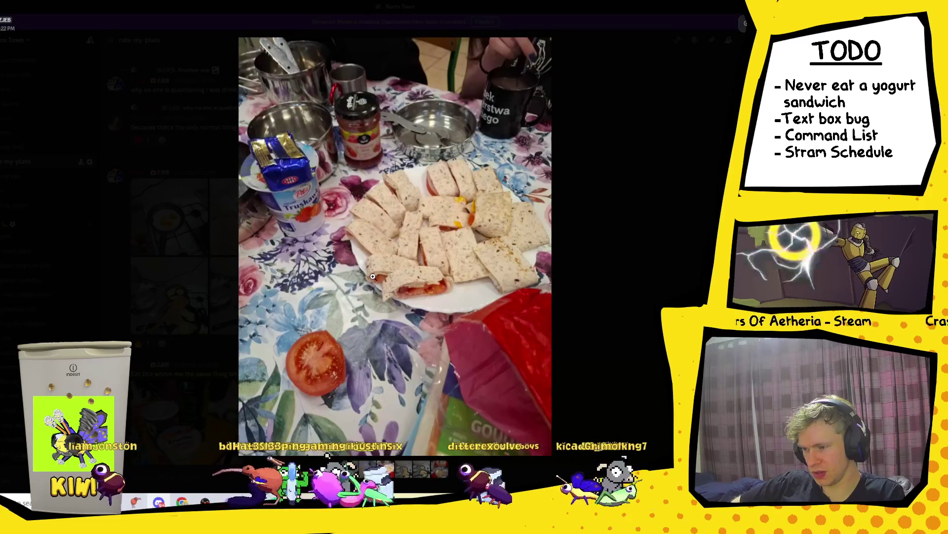
{"action": "left_click", "coordinate": [704, 165]}
Step: Scroll further back and view the pot and glass photos enlarged
{"action": "scroll", "coordinate": [313, 280], "scroll_direction": "up", "scroll_amount": 10}
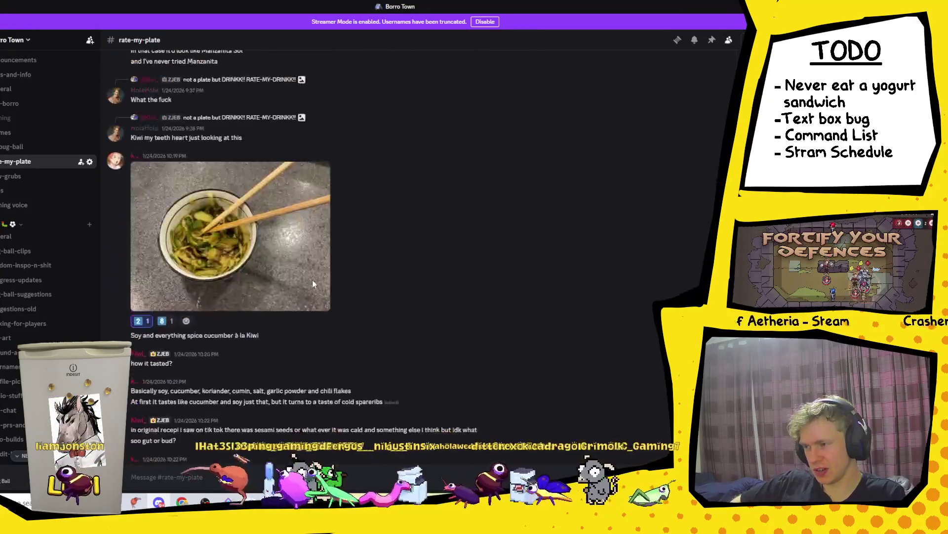
{"action": "scroll", "coordinate": [318, 277], "scroll_direction": "up", "scroll_amount": 15}
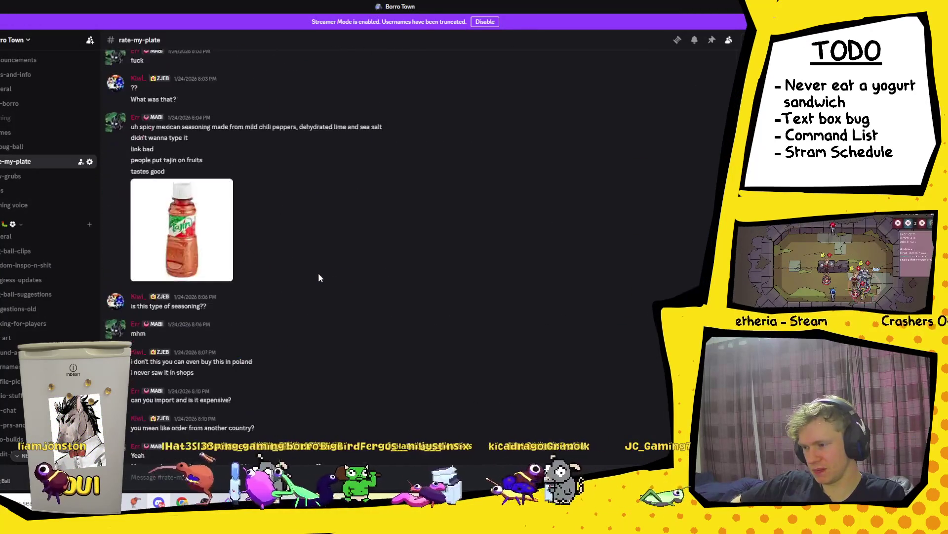
{"action": "scroll", "coordinate": [320, 280], "scroll_direction": "up", "scroll_amount": 15}
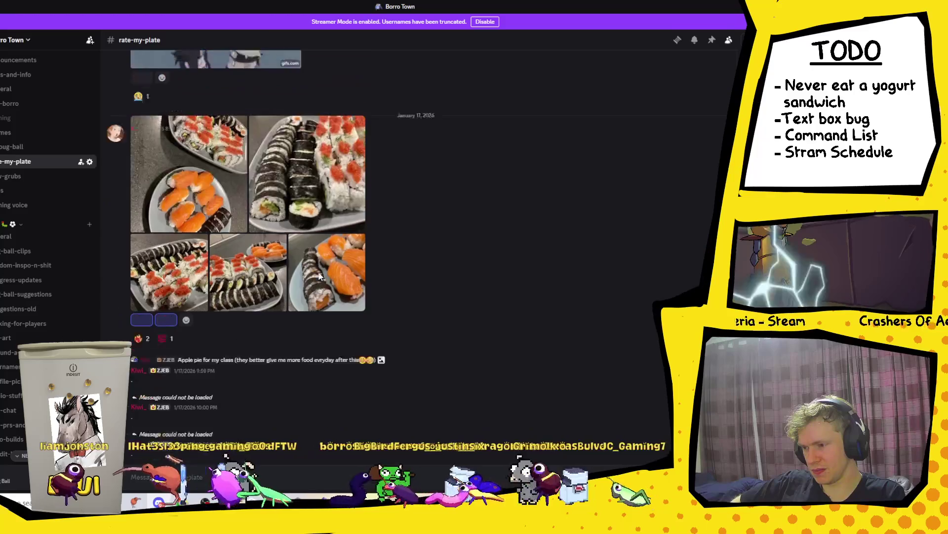
{"action": "left_click", "coordinate": [209, 305]}
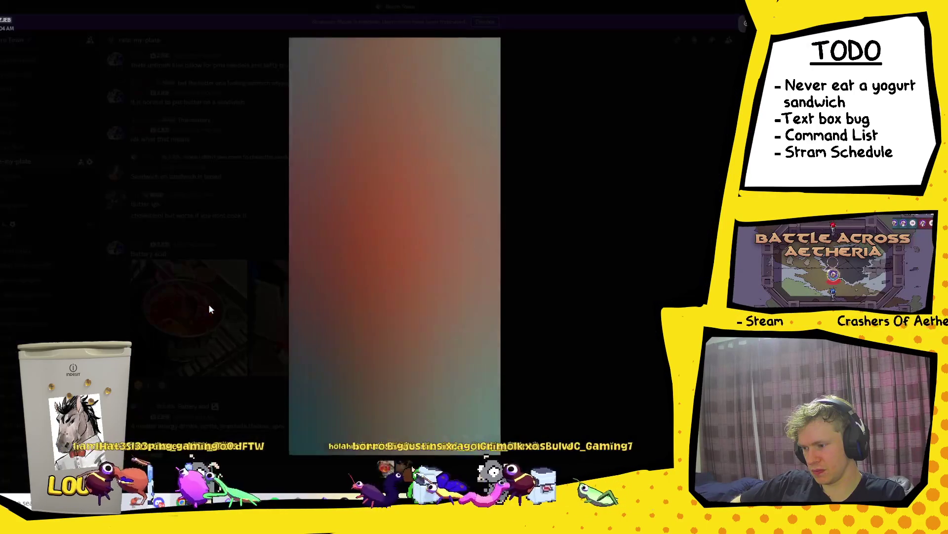
{"action": "left_click", "coordinate": [657, 210]}
{"action": "left_click", "coordinate": [325, 341]}
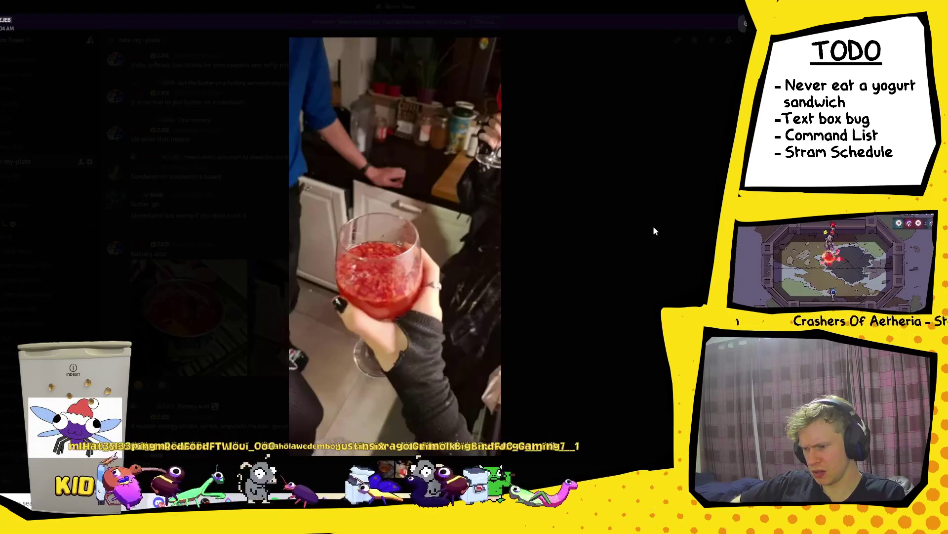
{"action": "left_click", "coordinate": [653, 225]}
{"action": "left_click", "coordinate": [181, 317]}
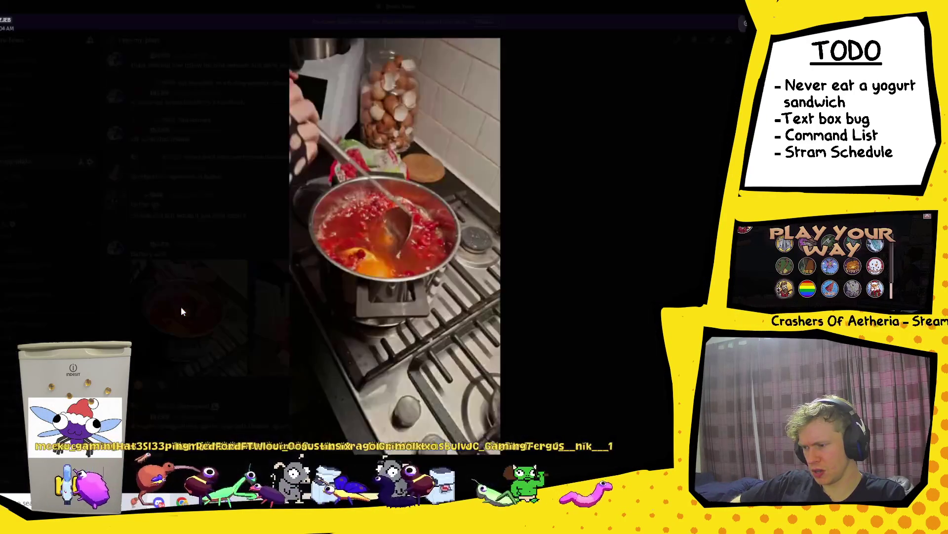
{"action": "left_click", "coordinate": [604, 242]}
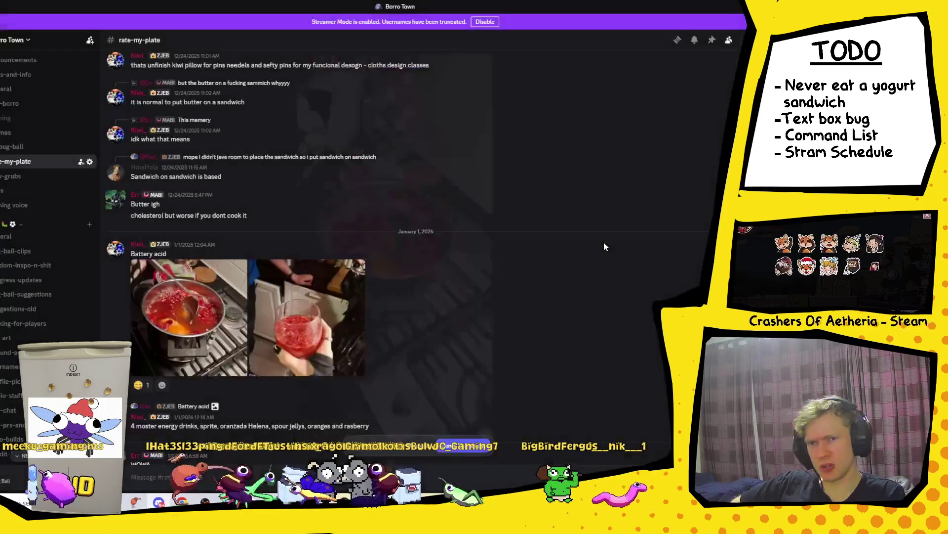
{"action": "scroll", "coordinate": [435, 292], "scroll_direction": "up", "scroll_amount": 5}
{"action": "scroll", "coordinate": [435, 296], "scroll_direction": "up", "scroll_amount": 10}
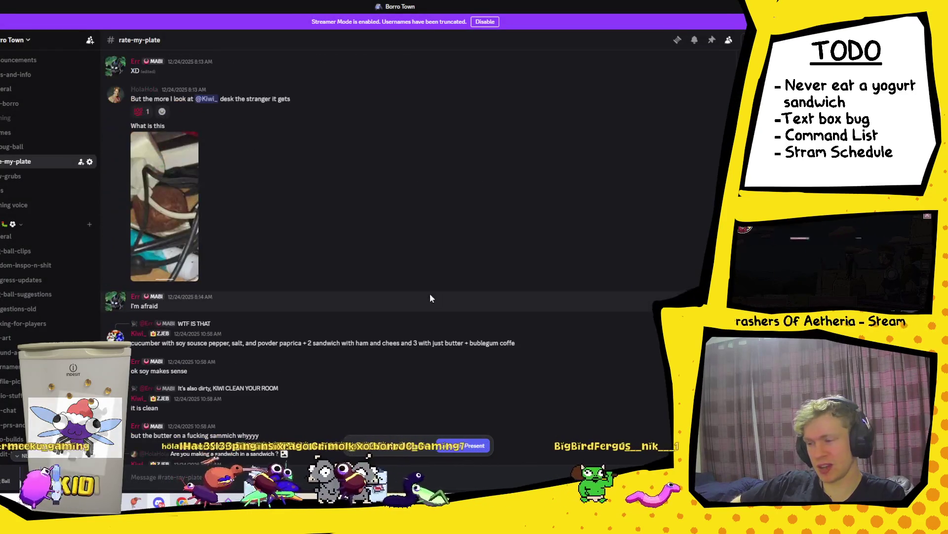
{"action": "scroll", "coordinate": [249, 320], "scroll_direction": "up", "scroll_amount": 15}
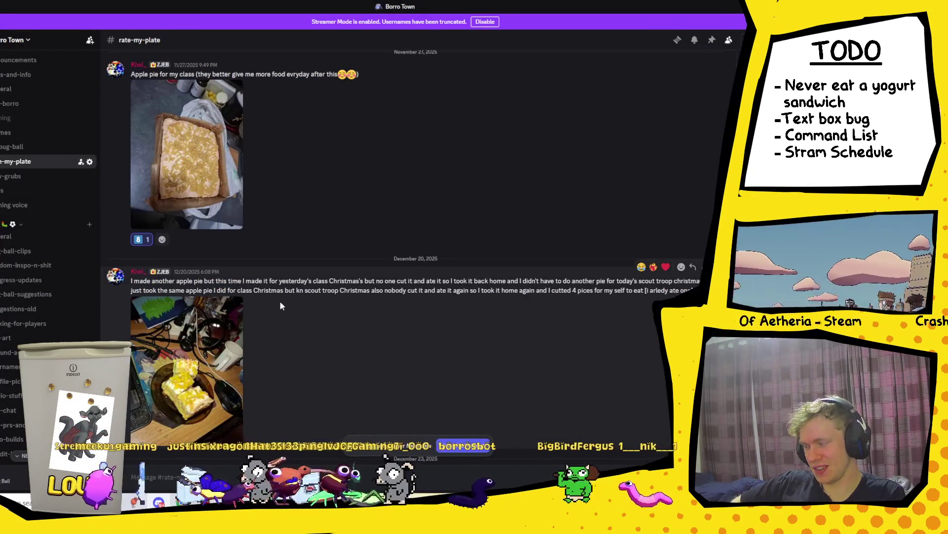
Step: View the apple pie photo at full size in the image viewer
{"action": "scroll", "coordinate": [280, 303], "scroll_direction": "up", "scroll_amount": 10}
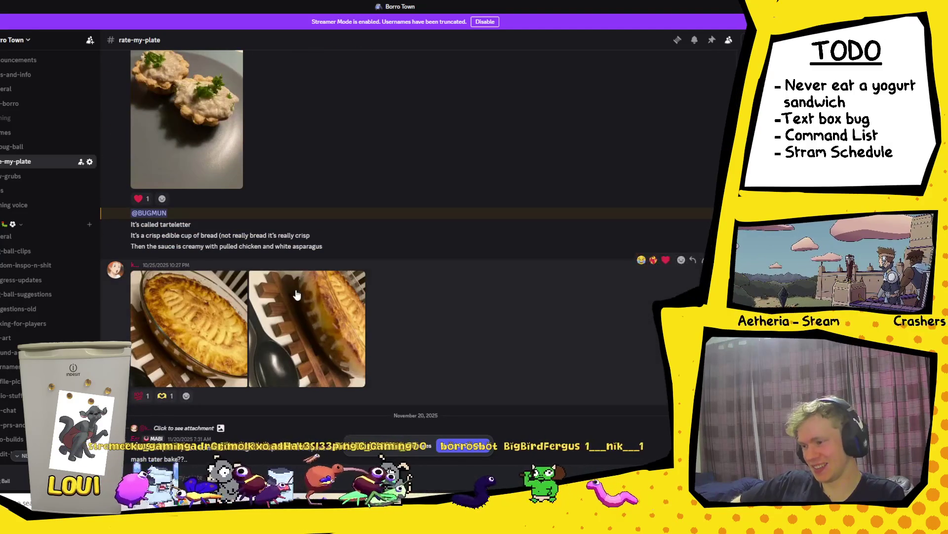
{"action": "scroll", "coordinate": [287, 289], "scroll_direction": "down", "scroll_amount": 6}
{"action": "left_click", "coordinate": [234, 283]}
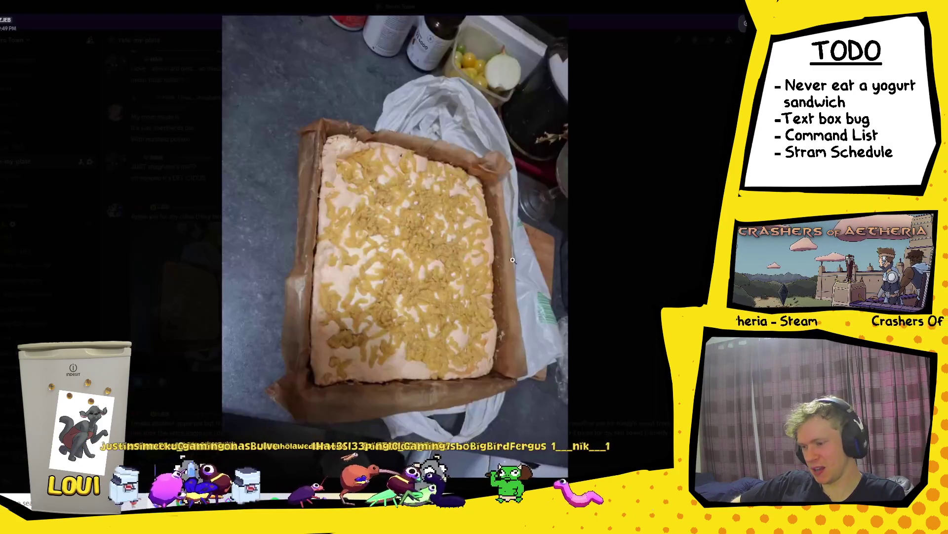
{"action": "left_click", "coordinate": [633, 254]}
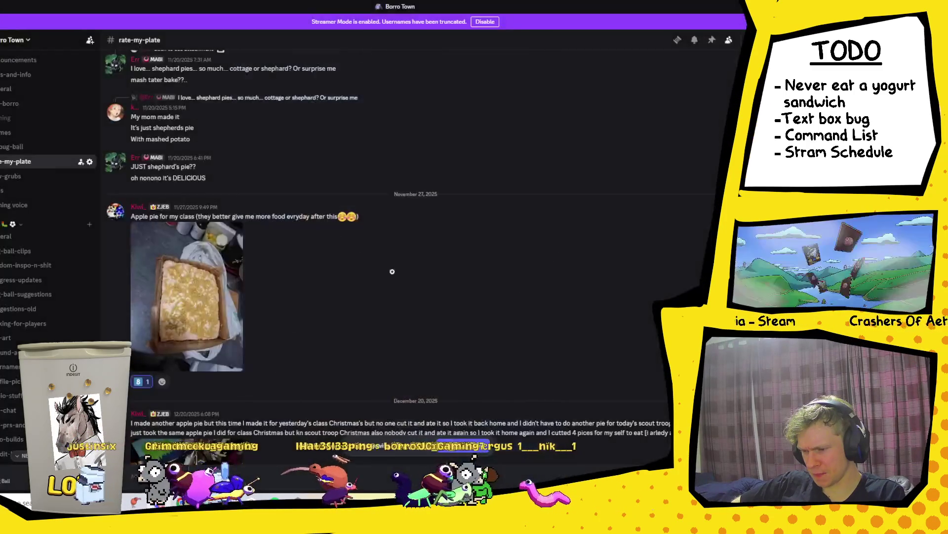
{"action": "scroll", "coordinate": [377, 269], "scroll_direction": "down", "scroll_amount": 5}
{"action": "left_click", "coordinate": [195, 197]}
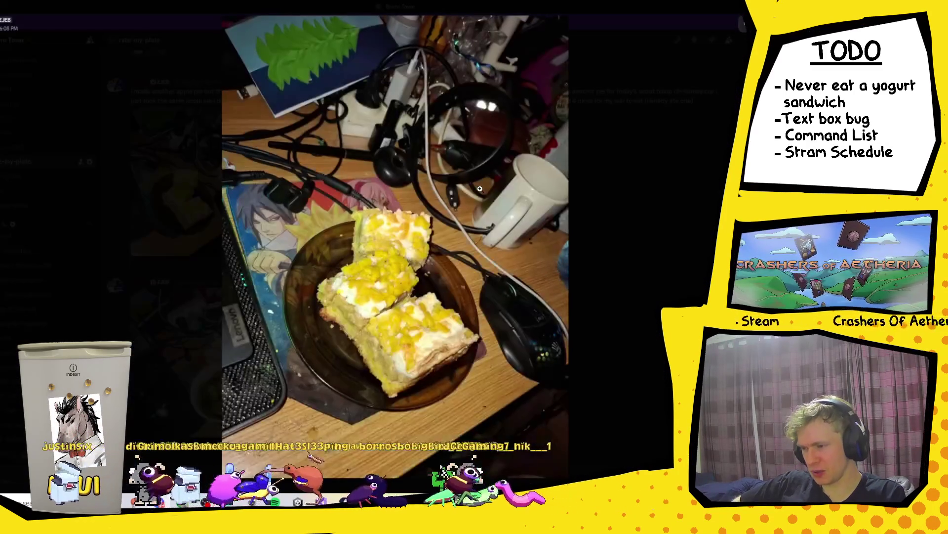
{"action": "left_click", "coordinate": [638, 236]}
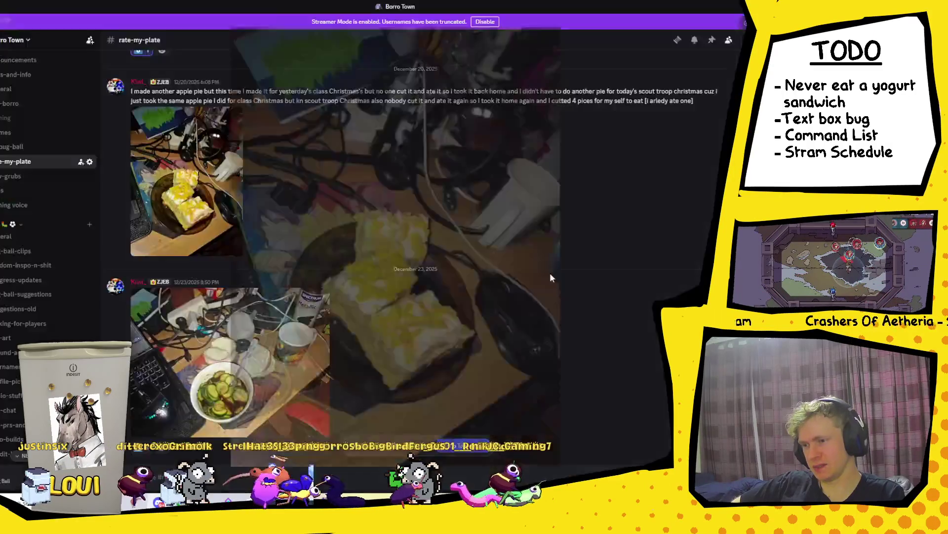
Step: Scroll further back through the channel and view the toast photo full size
{"action": "scroll", "coordinate": [355, 308], "scroll_direction": "up", "scroll_amount": 10}
{"action": "scroll", "coordinate": [359, 313], "scroll_direction": "up", "scroll_amount": 10}
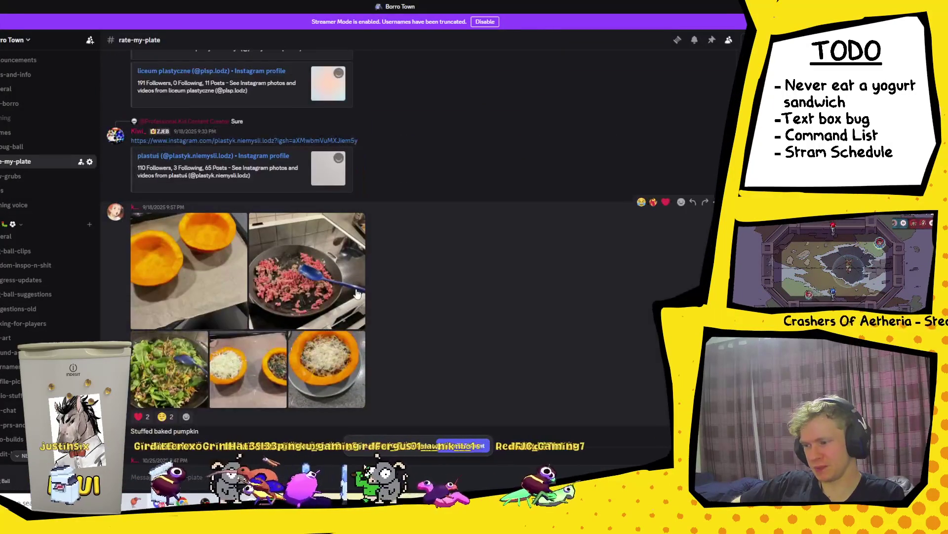
{"action": "scroll", "coordinate": [358, 291], "scroll_direction": "up", "scroll_amount": 10}
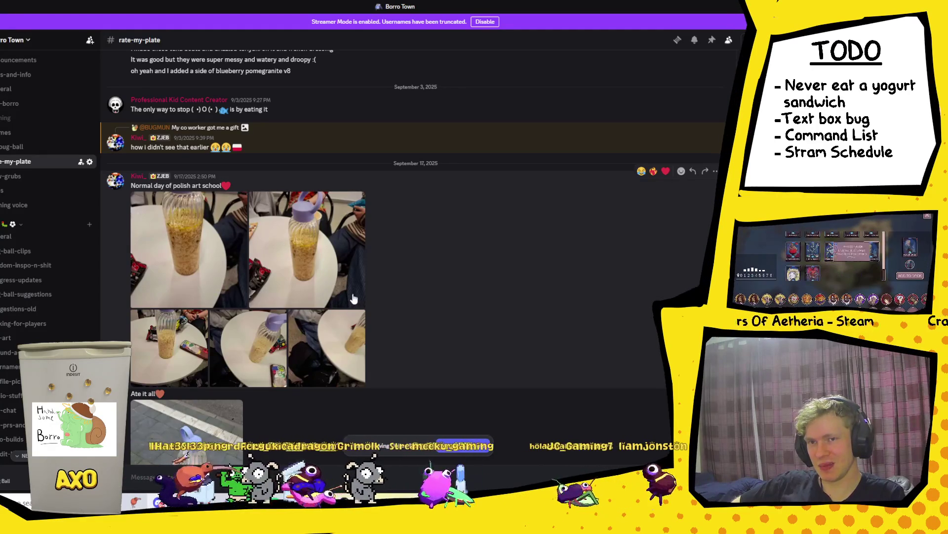
{"action": "scroll", "coordinate": [326, 267], "scroll_direction": "up", "scroll_amount": 5}
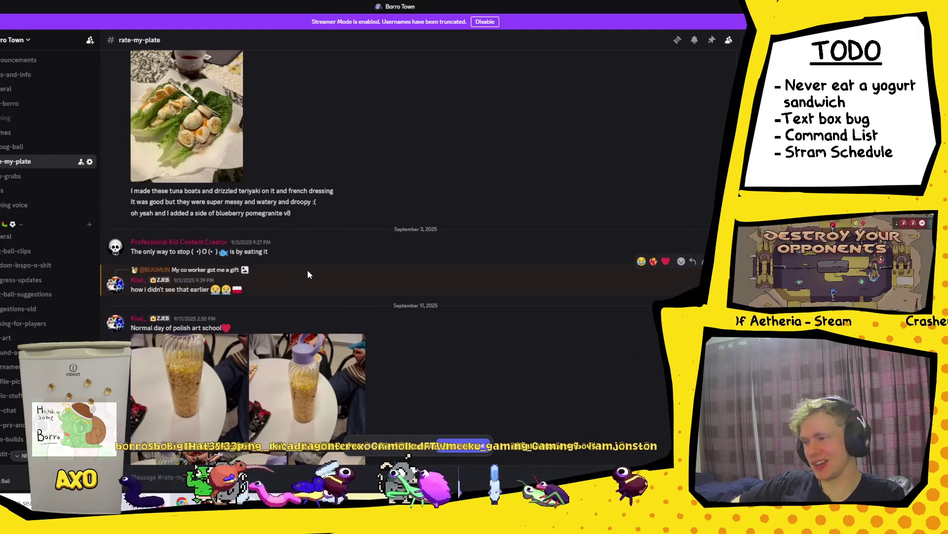
{"action": "scroll", "coordinate": [307, 270], "scroll_direction": "up", "scroll_amount": 4}
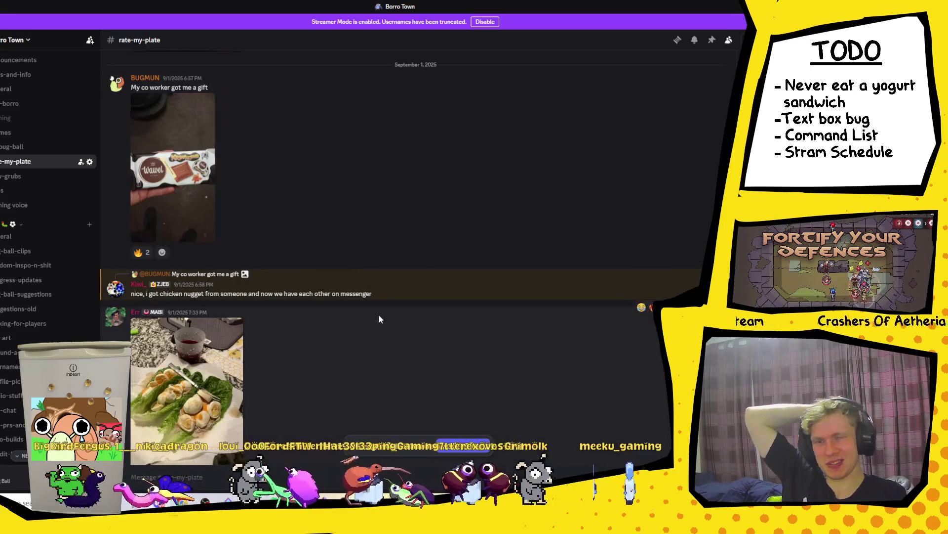
{"action": "scroll", "coordinate": [379, 315], "scroll_direction": "up", "scroll_amount": 15}
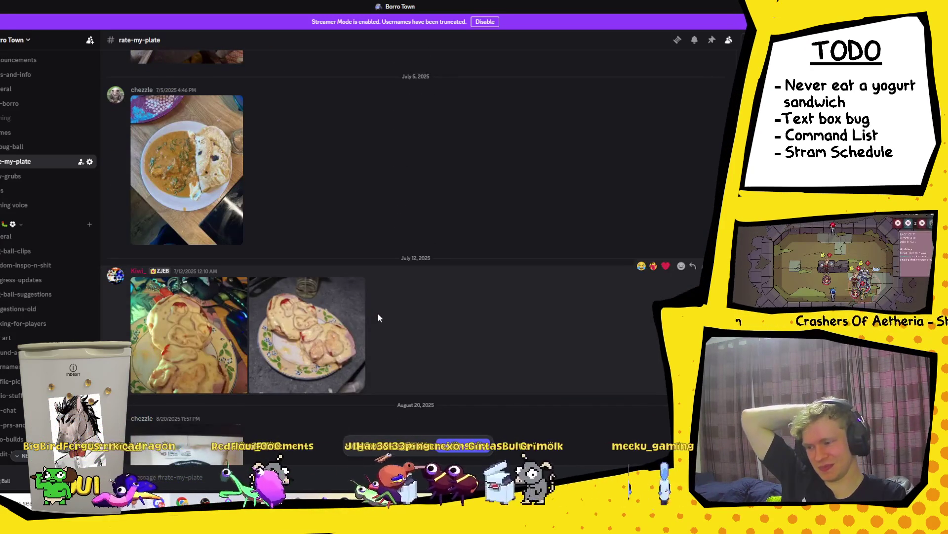
{"action": "scroll", "coordinate": [379, 317], "scroll_direction": "up", "scroll_amount": 3}
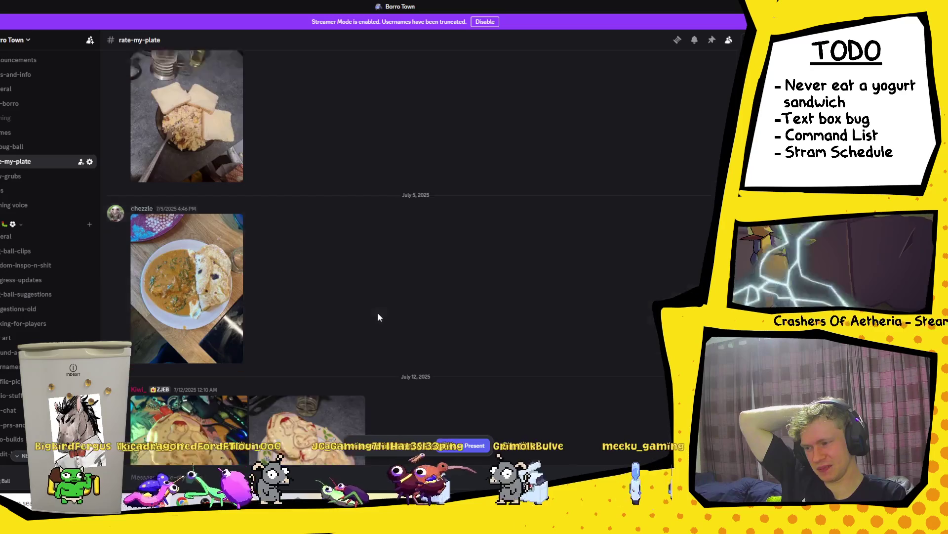
{"action": "scroll", "coordinate": [379, 316], "scroll_direction": "up", "scroll_amount": 2}
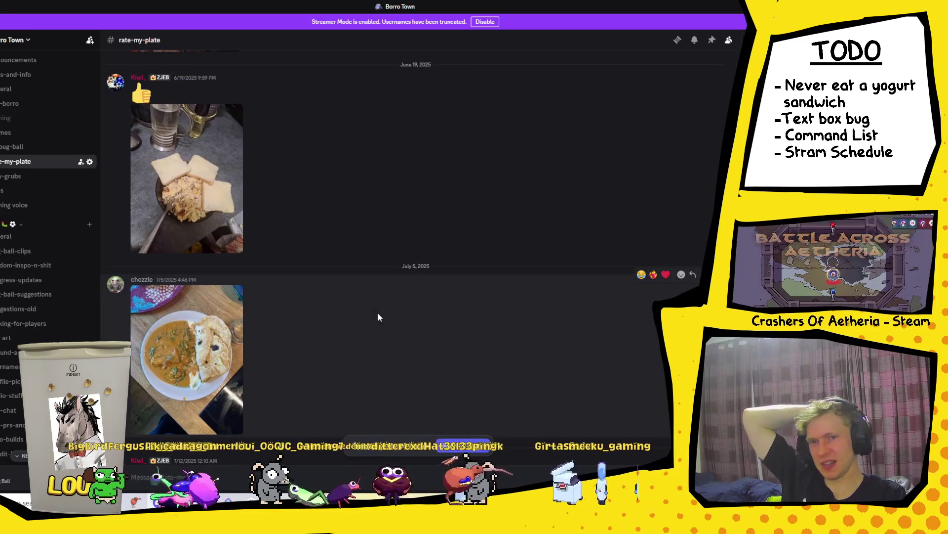
{"action": "left_click", "coordinate": [191, 146]}
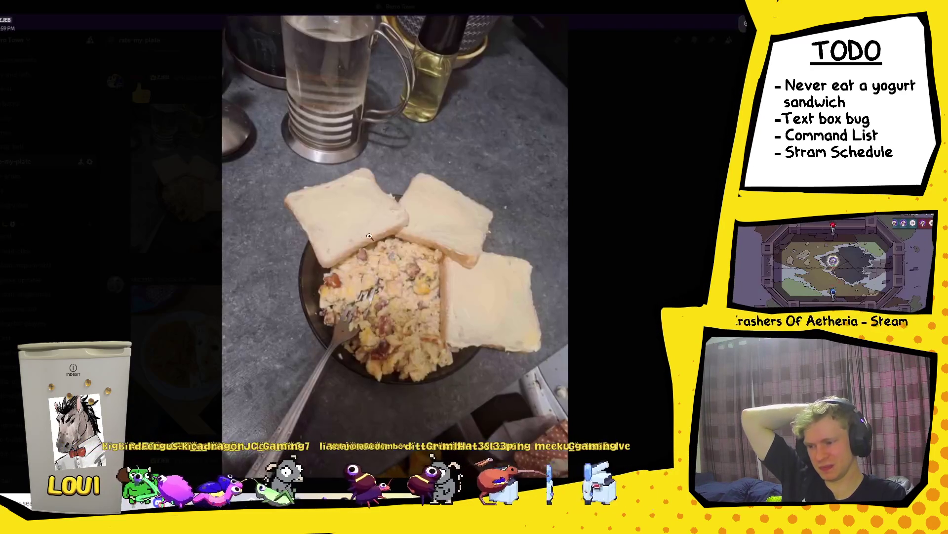
{"action": "left_click", "coordinate": [659, 236]}
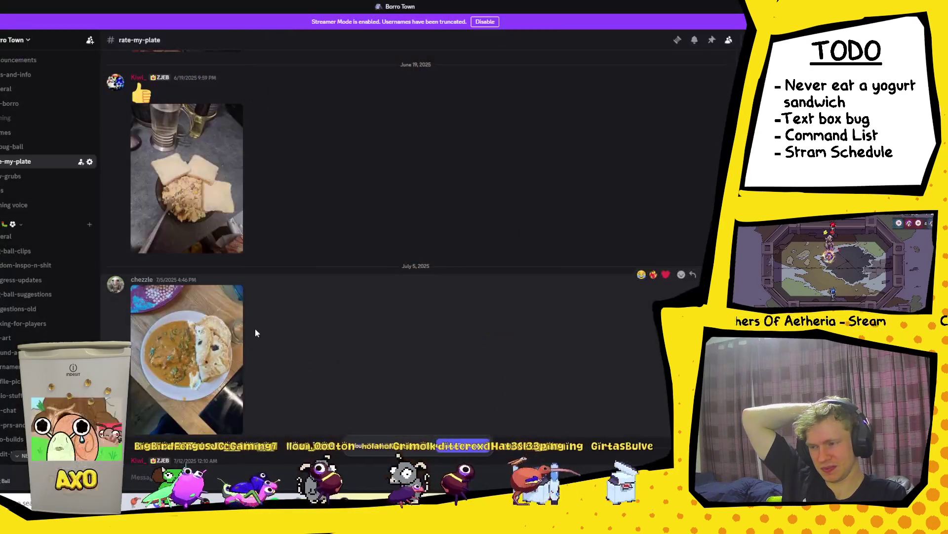
Step: Scroll up to the channel's first posts and enlarge the pancake-stack photo
{"action": "scroll", "coordinate": [227, 198], "scroll_direction": "up", "scroll_amount": 10}
{"action": "scroll", "coordinate": [247, 250], "scroll_direction": "up", "scroll_amount": 15}
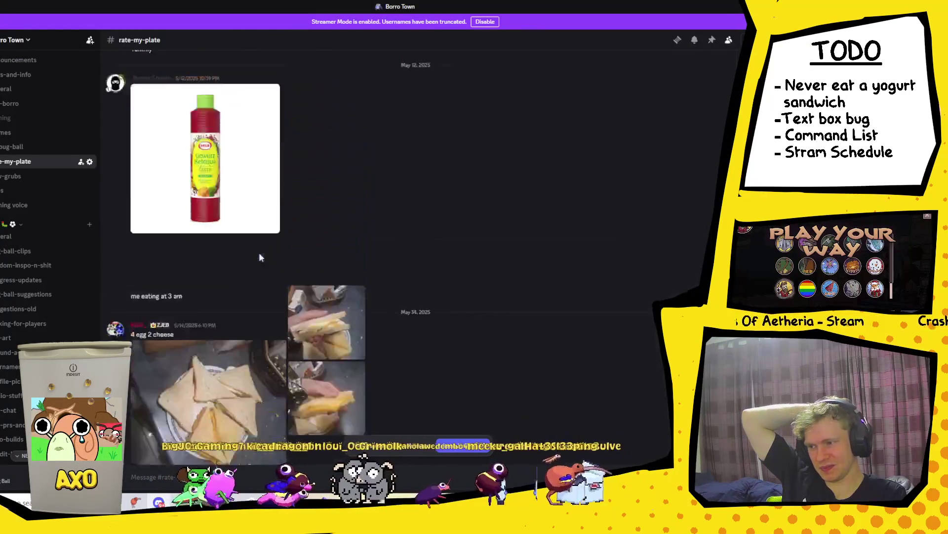
{"action": "scroll", "coordinate": [261, 253], "scroll_direction": "up", "scroll_amount": 15}
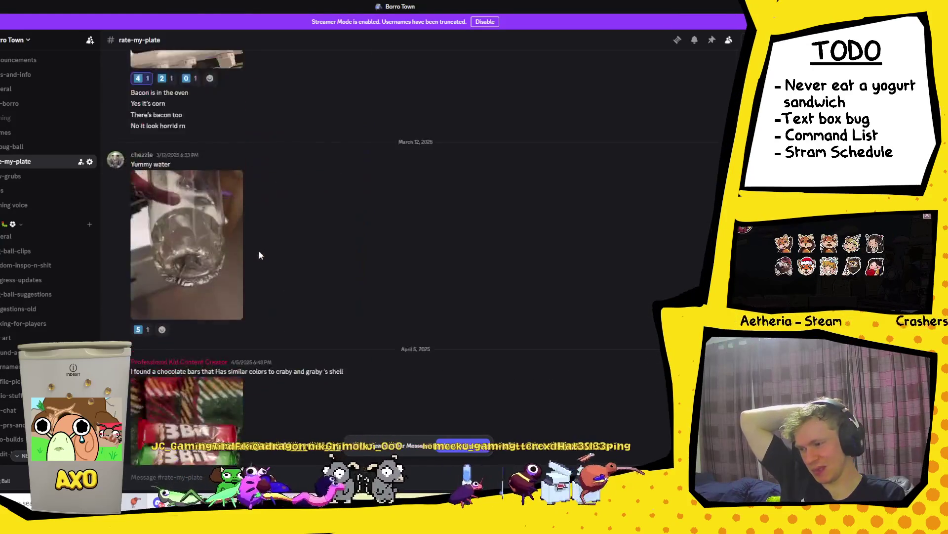
{"action": "scroll", "coordinate": [260, 253], "scroll_direction": "up", "scroll_amount": 15}
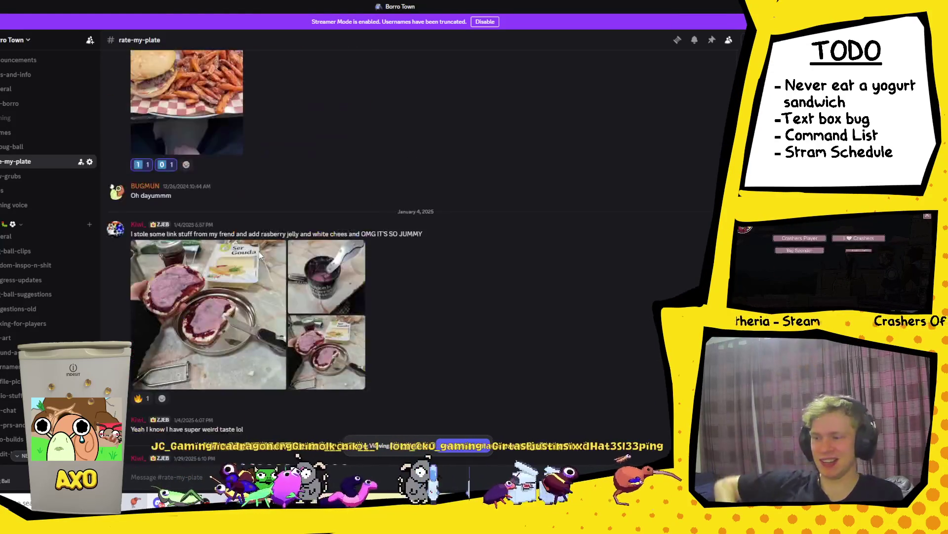
{"action": "scroll", "coordinate": [258, 254], "scroll_direction": "up", "scroll_amount": 15}
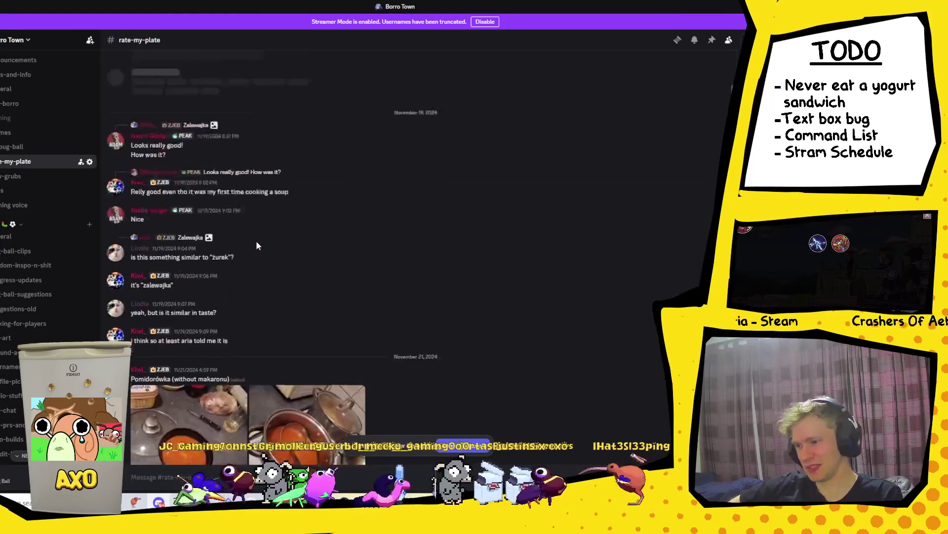
{"action": "scroll", "coordinate": [257, 247], "scroll_direction": "up", "scroll_amount": 15}
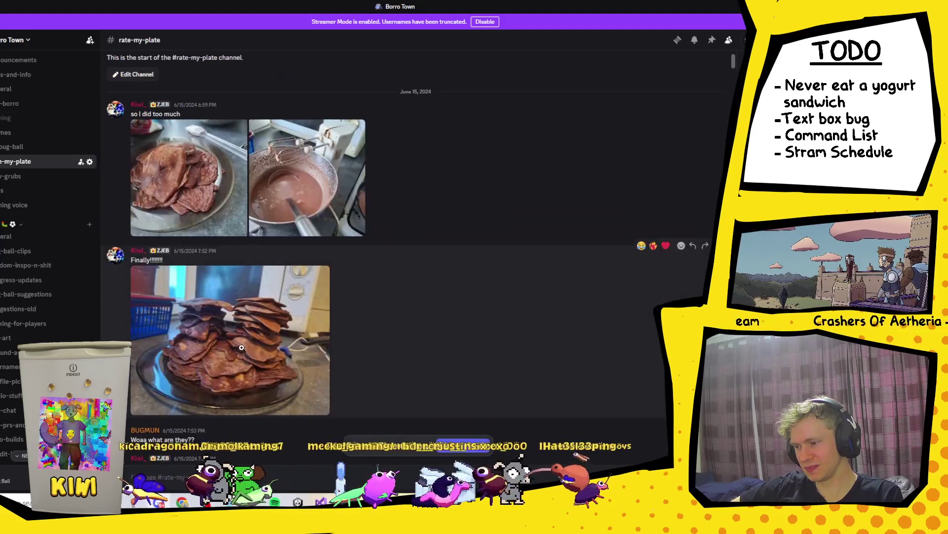
{"action": "left_click", "coordinate": [268, 302]}
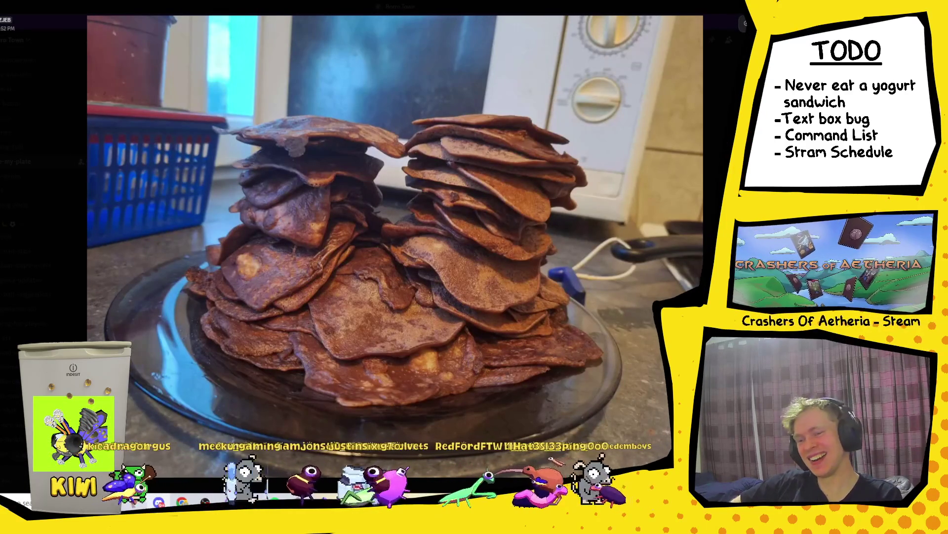
{"action": "key", "text": "Escape"}
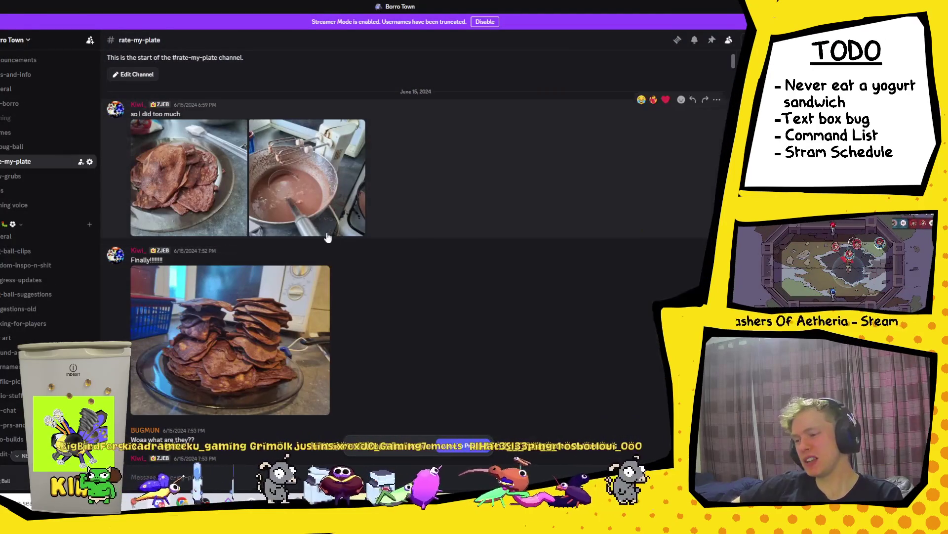
Step: Reopen the pancake-stack photo full size, close it, and return to Unity
{"action": "scroll", "coordinate": [239, 206], "scroll_direction": "up", "scroll_amount": 2}
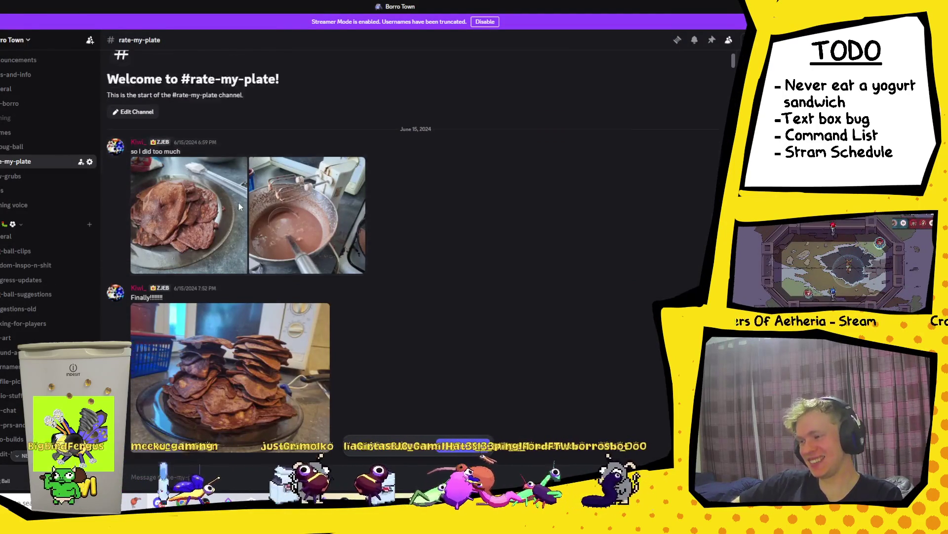
{"action": "scroll", "coordinate": [240, 207], "scroll_direction": "down", "scroll_amount": 5}
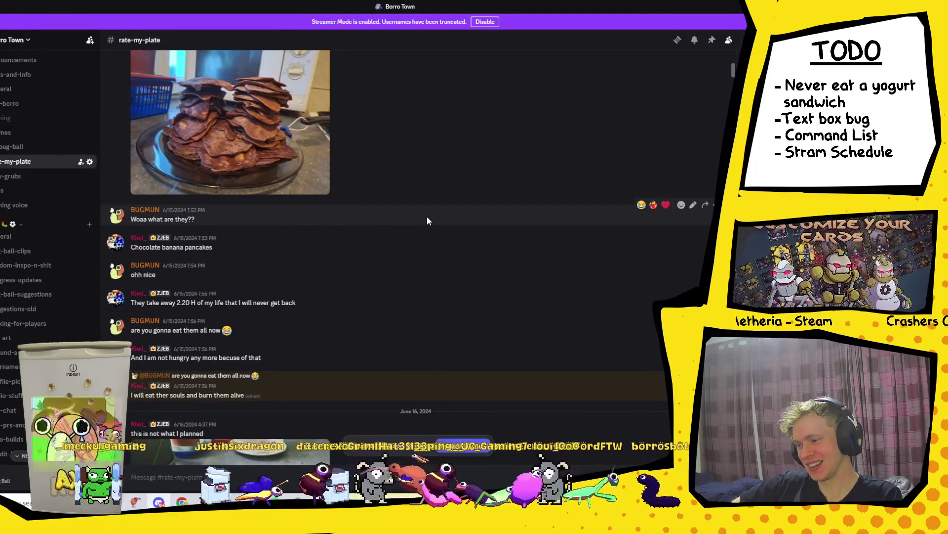
{"action": "scroll", "coordinate": [428, 221], "scroll_direction": "down", "scroll_amount": 3}
{"action": "scroll", "coordinate": [428, 221], "scroll_direction": "up", "scroll_amount": 7}
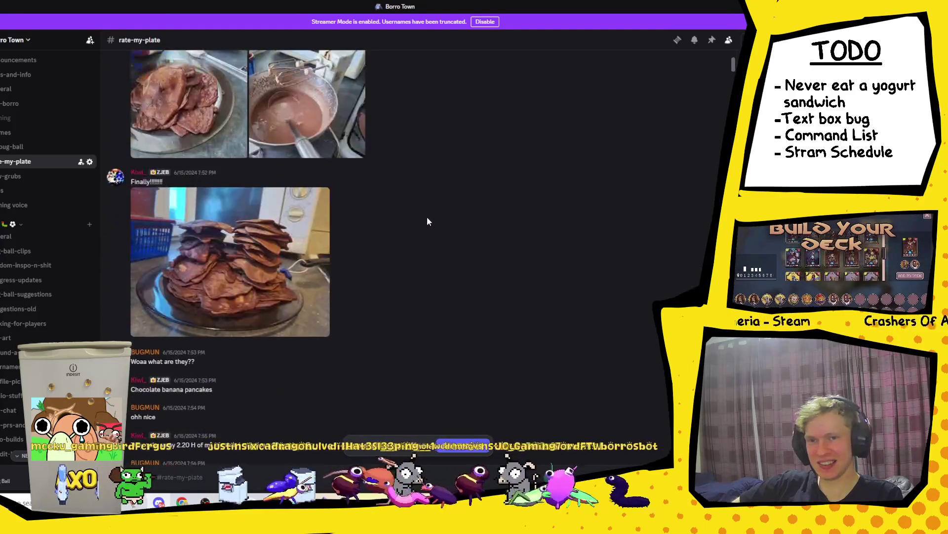
{"action": "scroll", "coordinate": [296, 257], "scroll_direction": "down", "scroll_amount": 2}
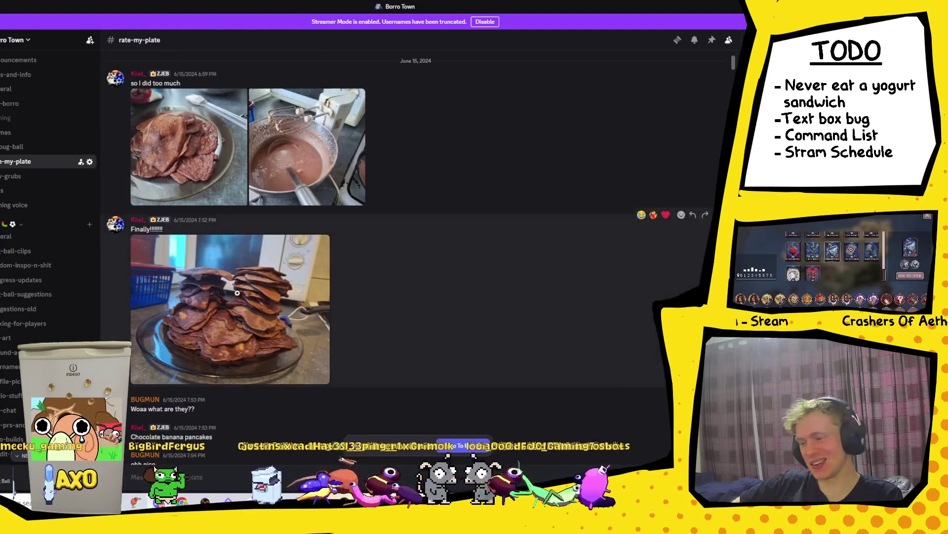
{"action": "left_click", "coordinate": [197, 299]}
{"action": "key", "text": "Escape"}
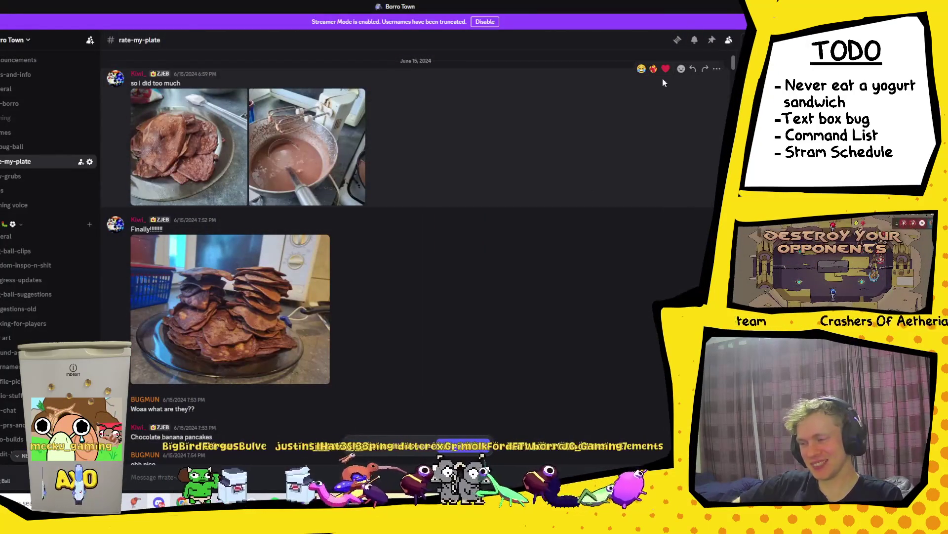
{"action": "key", "text": "alt+Tab"}
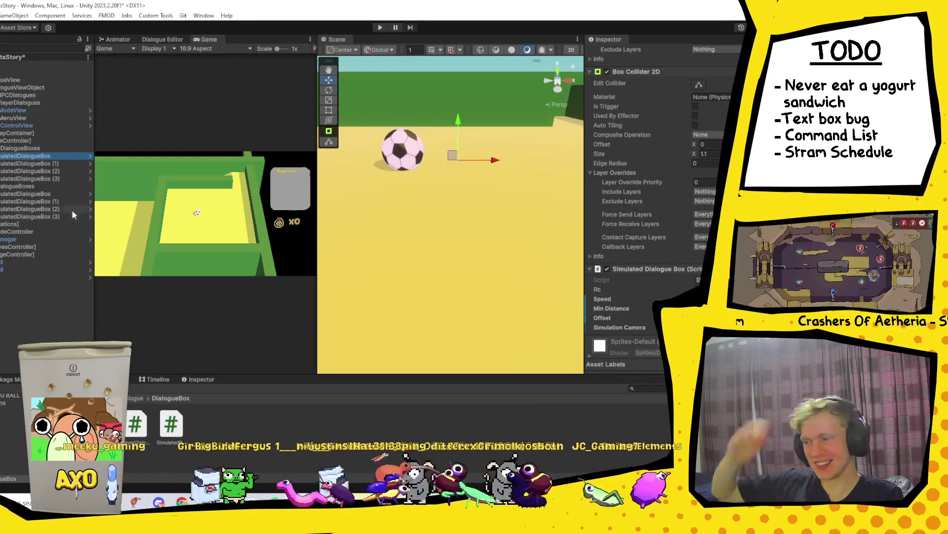
Step: Open SimulatedDialogueBox in Prefab Mode and add a Circle Collider 2D
{"action": "double_click", "coordinate": [31, 154]}
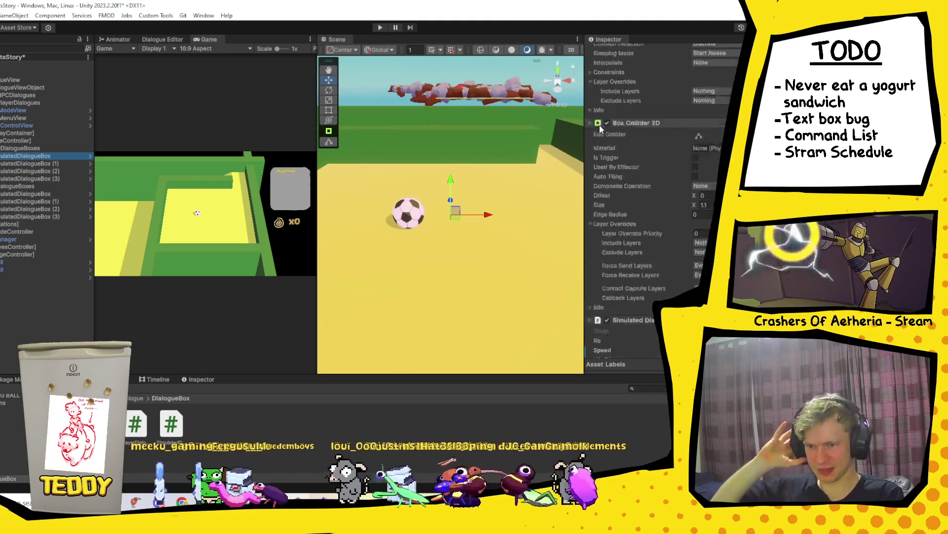
{"action": "left_click", "coordinate": [90, 154]}
{"action": "scroll", "coordinate": [489, 235], "scroll_direction": "up", "scroll_amount": 10}
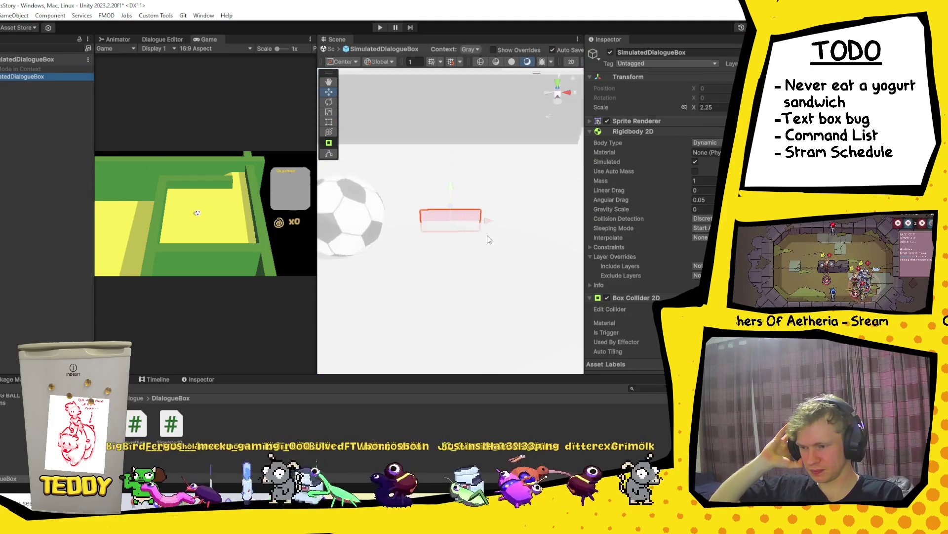
{"action": "mouse_move", "coordinate": [469, 253]}
{"action": "left_mouse_down"}
{"action": "mouse_move", "coordinate": [470, 144]}
{"action": "mouse_move", "coordinate": [487, 170]}
{"action": "mouse_move", "coordinate": [482, 179]}
{"action": "mouse_move", "coordinate": [474, 170]}
{"action": "left_mouse_up"}
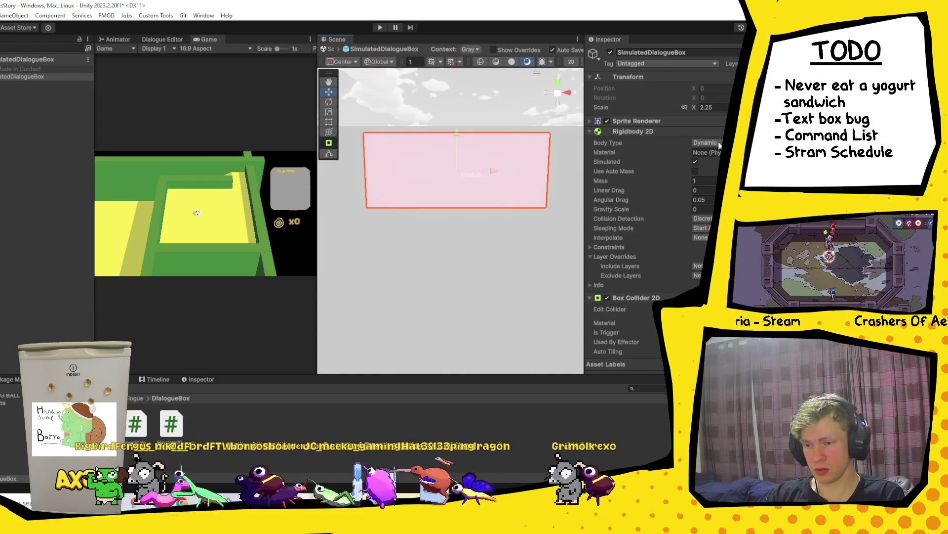
{"action": "scroll", "coordinate": [656, 262], "scroll_direction": "down", "scroll_amount": 3}
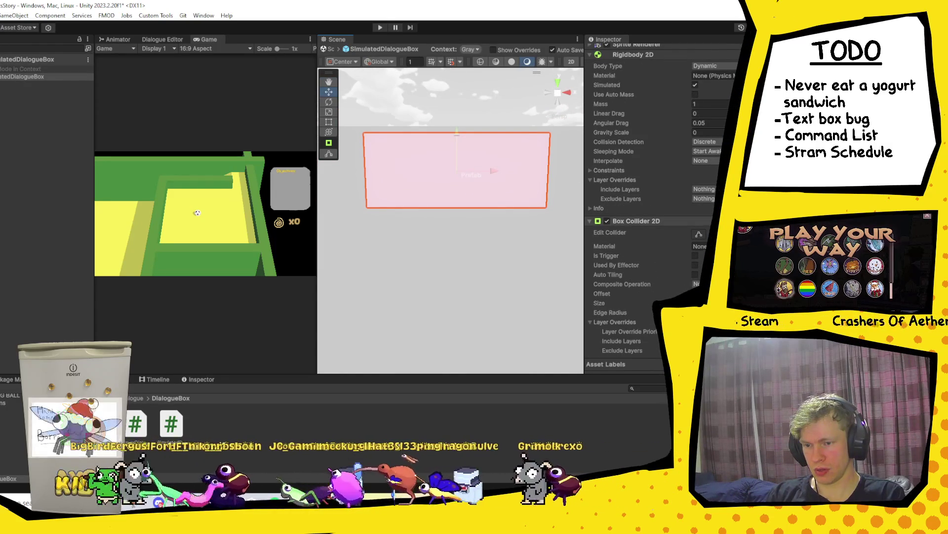
{"action": "scroll", "coordinate": [662, 207], "scroll_direction": "down", "scroll_amount": 6}
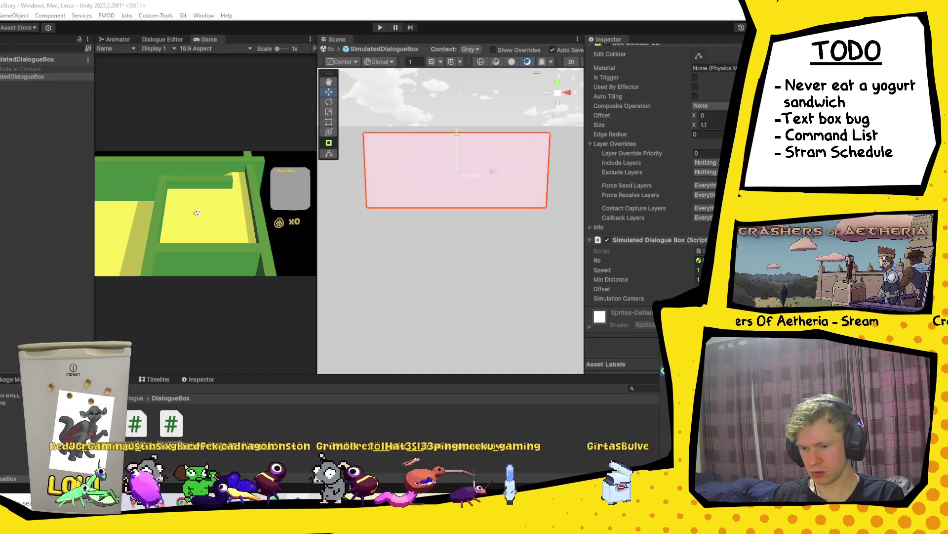
{"action": "key", "text": "Return"}
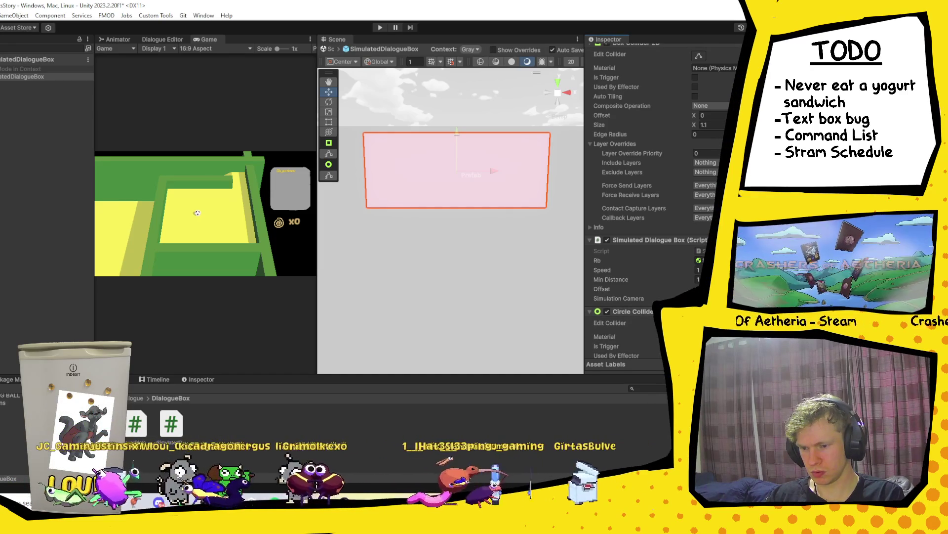
Step: Shrink the circle collider to radius 0.2 and save the prefab
{"action": "scroll", "coordinate": [576, 208], "scroll_direction": "down", "scroll_amount": 1}
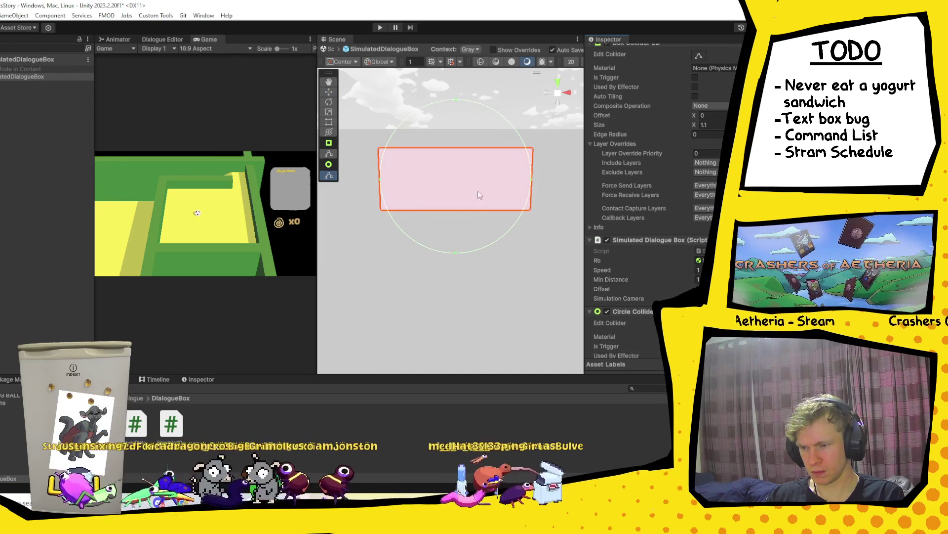
{"action": "mouse_move", "coordinate": [456, 99]}
{"action": "left_mouse_down"}
{"action": "mouse_move", "coordinate": [461, 151]}
{"action": "mouse_move", "coordinate": [453, 146]}
{"action": "left_mouse_up"}
{"action": "left_click_drag", "start_coordinate": [456, 253], "coordinate": [456, 212]}
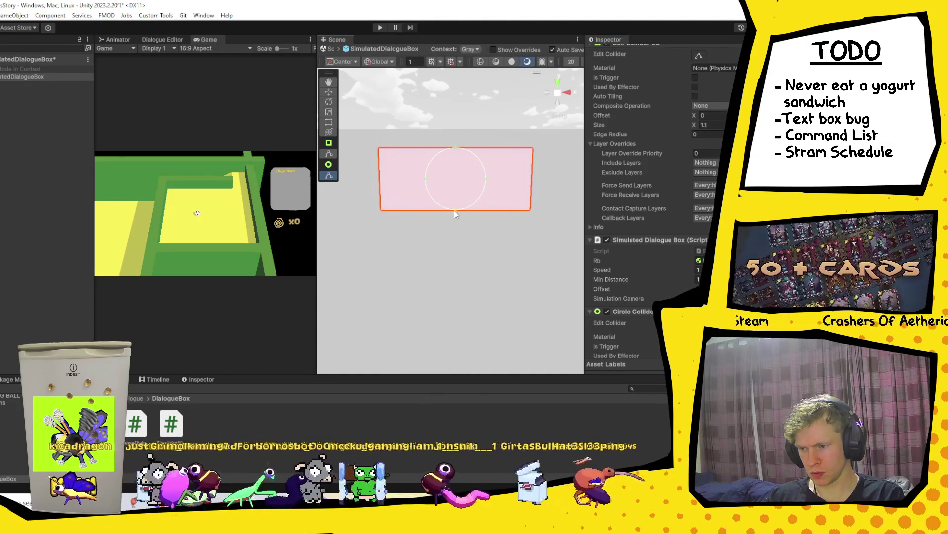
{"action": "scroll", "coordinate": [642, 198], "scroll_direction": "down", "scroll_amount": 5}
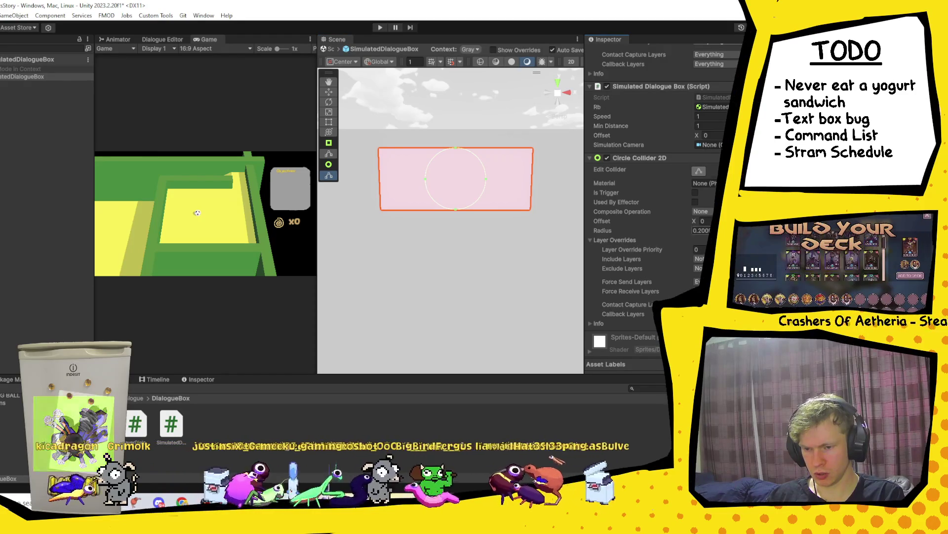
{"action": "type", "text": "0.2"}
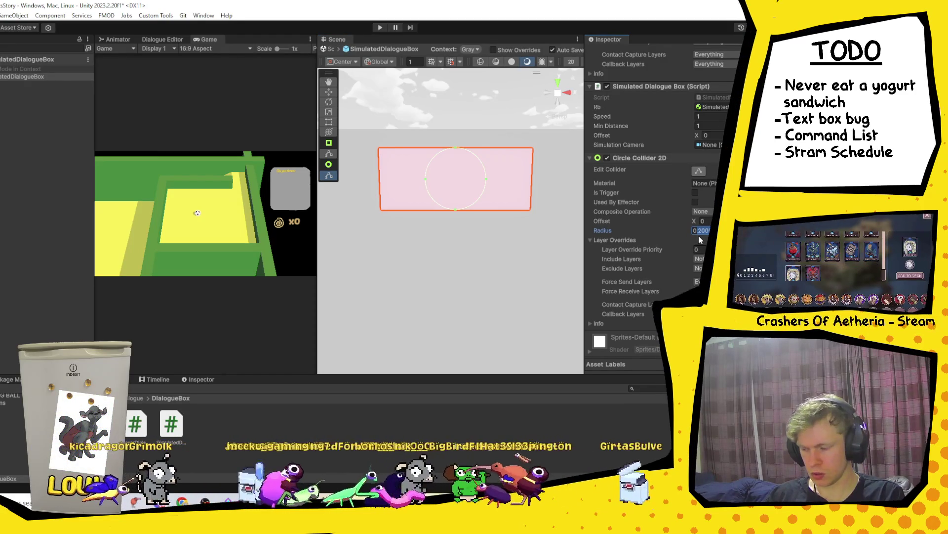
{"action": "scroll", "coordinate": [446, 177], "scroll_direction": "up", "scroll_amount": 3}
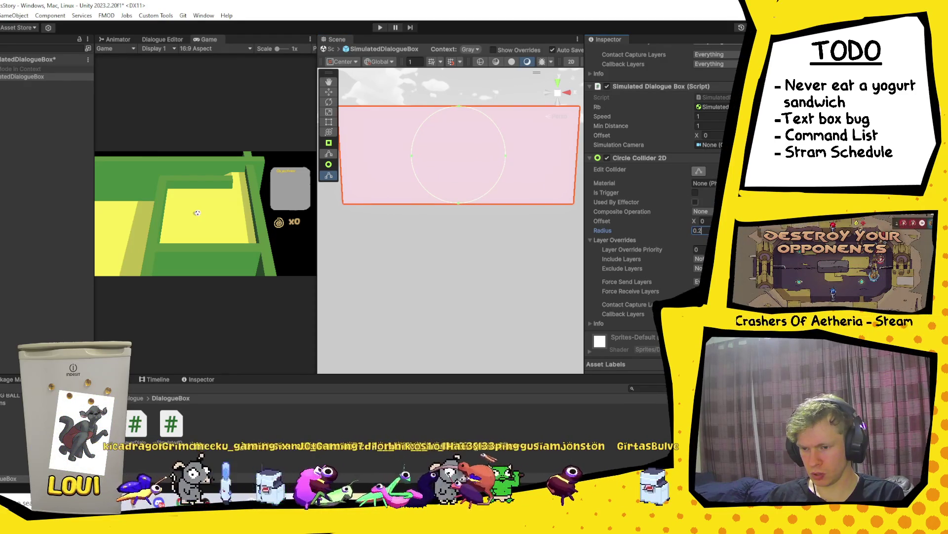
{"action": "key", "text": "ctrl+s"}
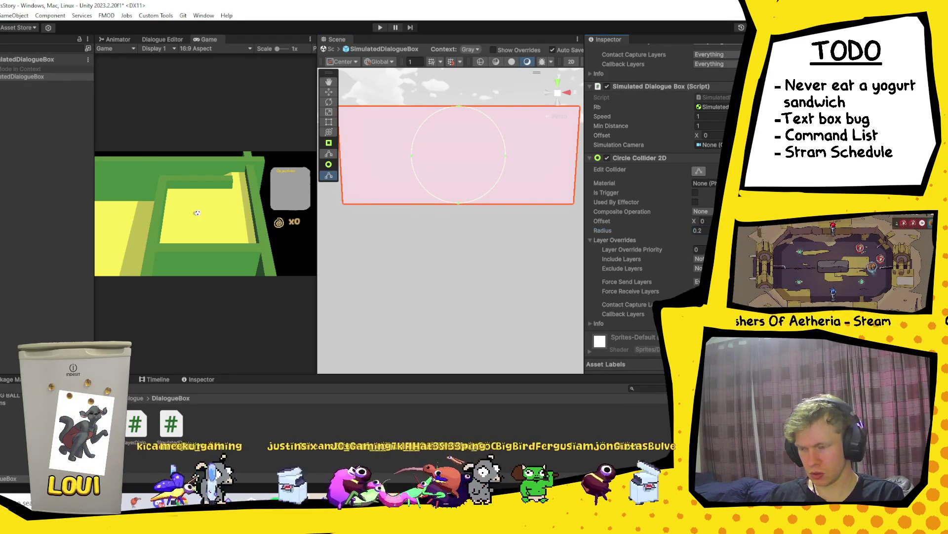
Step: Shift the circle collider to Offset X -0.3, collapse it, and duplicate the component
{"action": "mouse_move", "coordinate": [695, 223]}
{"action": "left_mouse_down"}
{"action": "mouse_move", "coordinate": [657, 221]}
{"action": "mouse_move", "coordinate": [695, 223]}
{"action": "mouse_move", "coordinate": [684, 220]}
{"action": "left_mouse_up"}
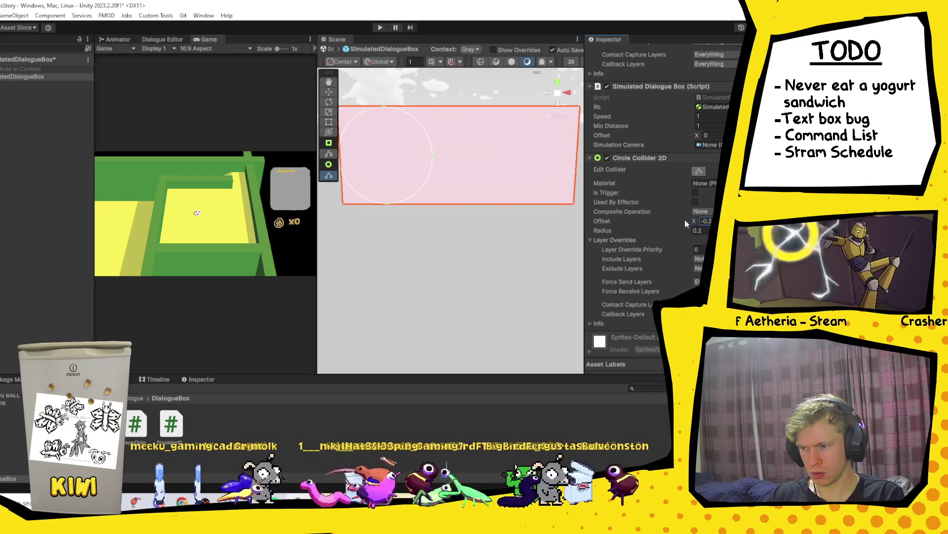
{"action": "scroll", "coordinate": [443, 186], "scroll_direction": "up", "scroll_amount": 2}
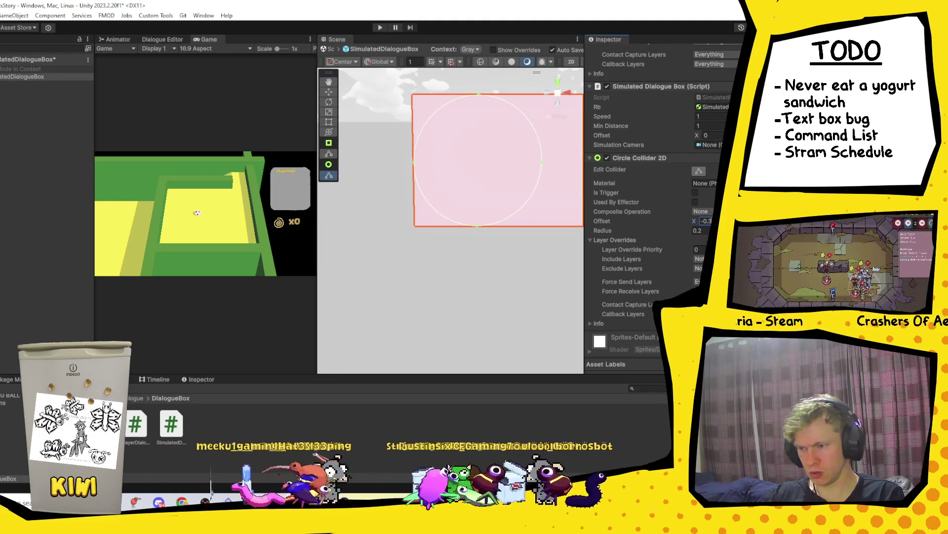
{"action": "scroll", "coordinate": [528, 194], "scroll_direction": "down", "scroll_amount": 2}
{"action": "left_click_drag", "start_coordinate": [526, 193], "coordinate": [465, 186]}
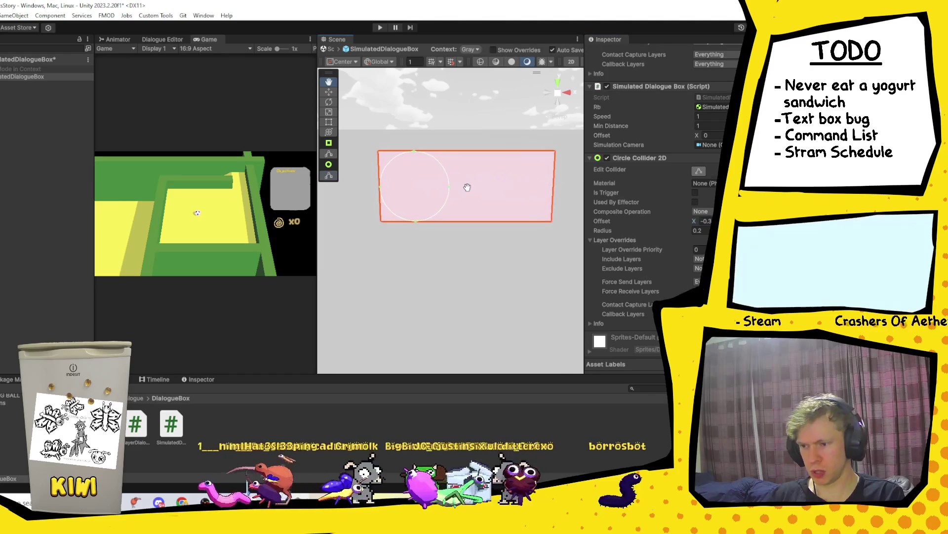
{"action": "left_click", "coordinate": [589, 157]}
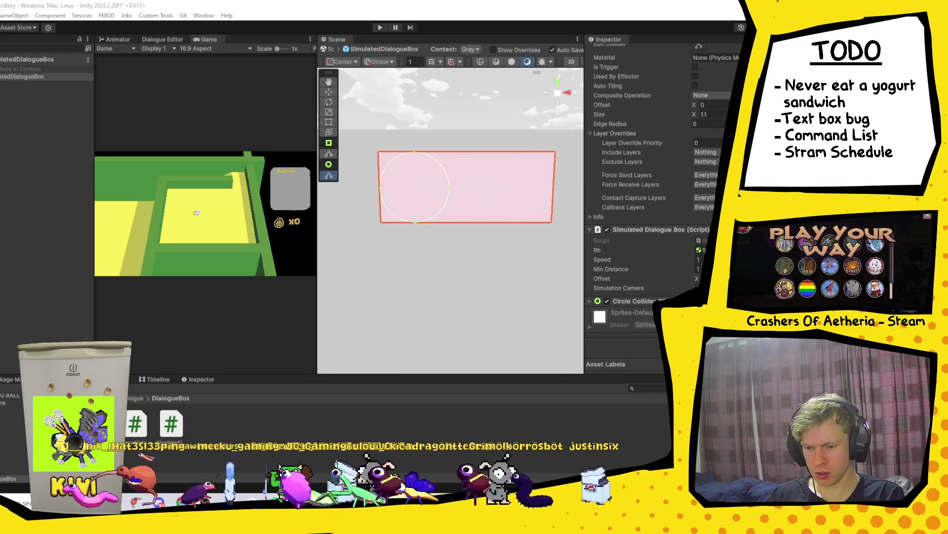
{"action": "key", "text": "ctrl+d"}
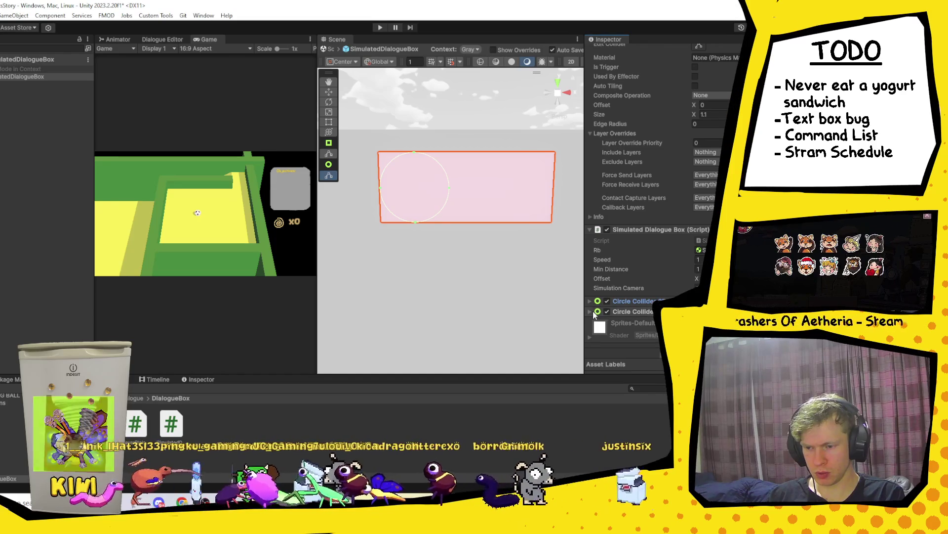
Step: Expand the duplicated Circle Collider 2D and begin editing its radius
{"action": "left_click", "coordinate": [609, 312]}
{"action": "scroll", "coordinate": [623, 247], "scroll_direction": "down", "scroll_amount": 3}
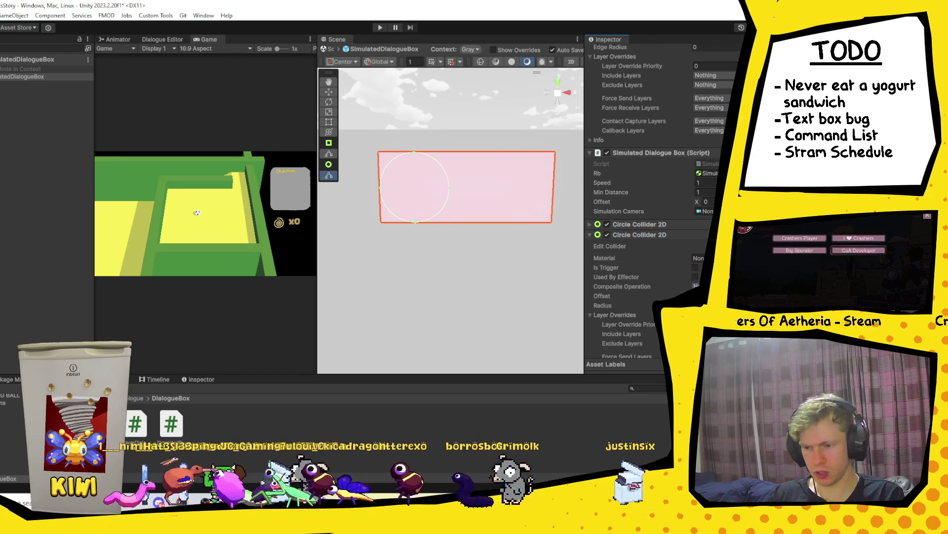
{"action": "key", "text": "ctrl+z"}
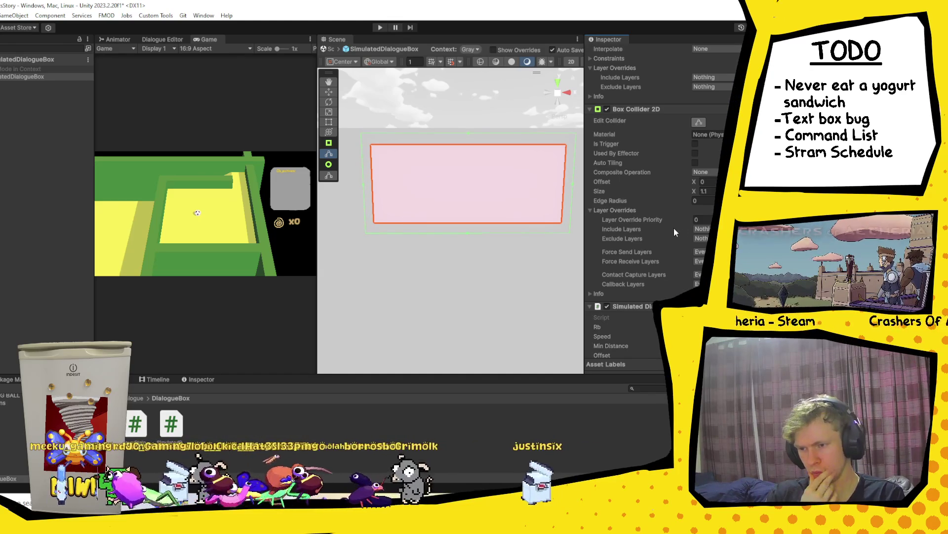
{"action": "scroll", "coordinate": [675, 228], "scroll_direction": "down", "scroll_amount": 5}
{"action": "scroll", "coordinate": [677, 230], "scroll_direction": "down", "scroll_amount": 3}
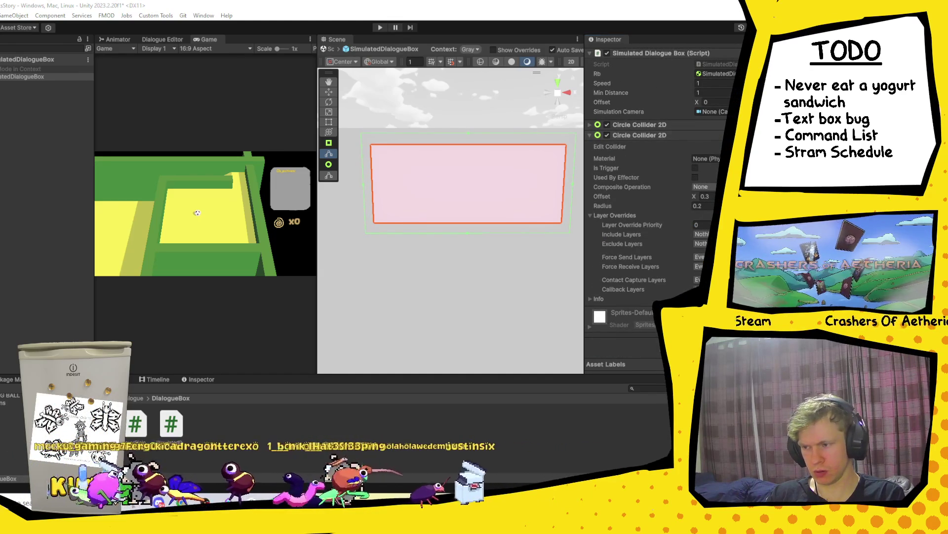
{"action": "left_click", "coordinate": [706, 205]}
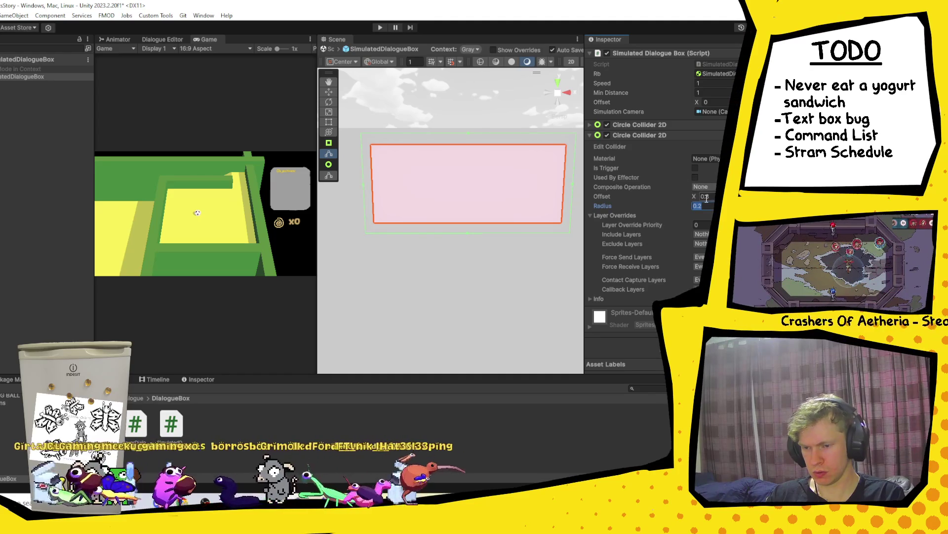
{"action": "left_click", "coordinate": [703, 133]}
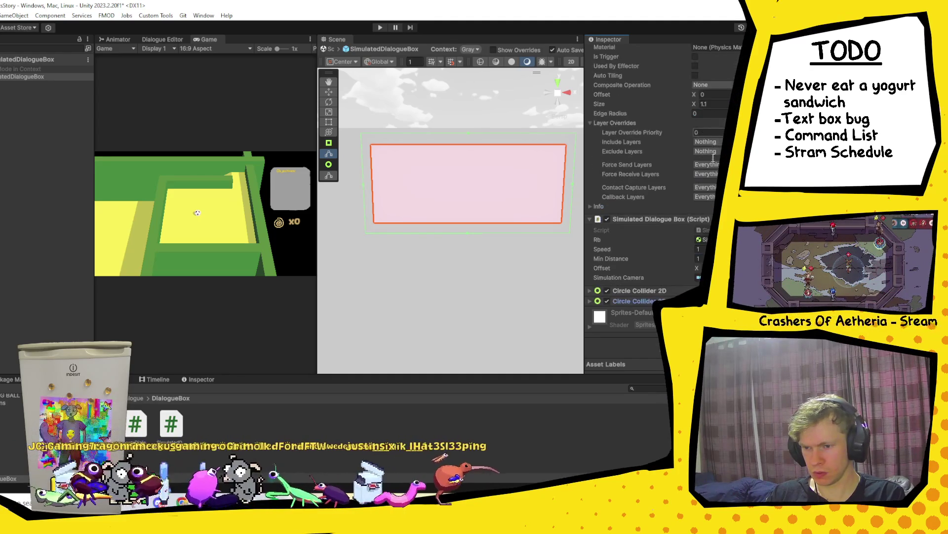
{"action": "scroll", "coordinate": [642, 272], "scroll_direction": "up", "scroll_amount": 3}
Step: Give the second circle collider radius 0.3 and Offset X 0.3, then select the prefab root
{"action": "left_click", "coordinate": [597, 301]}
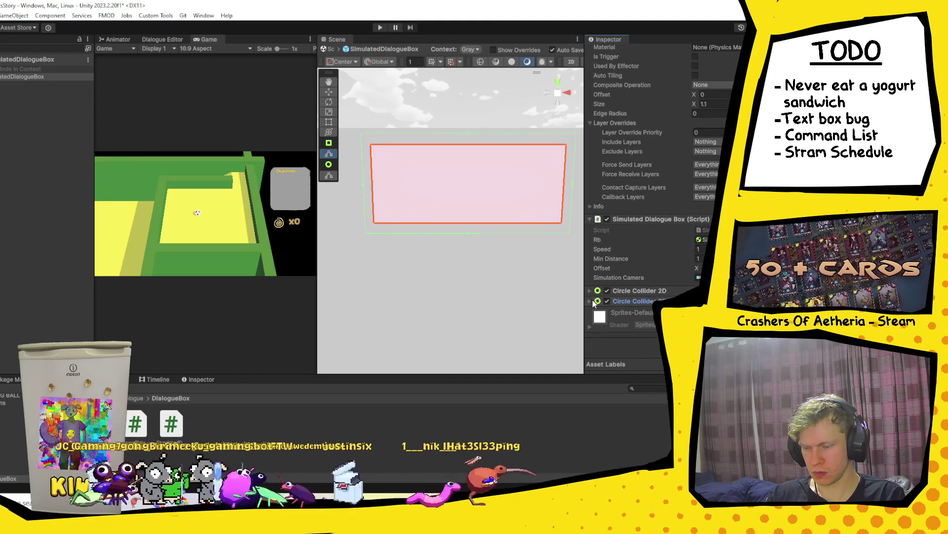
{"action": "scroll", "coordinate": [643, 272], "scroll_direction": "down", "scroll_amount": 2}
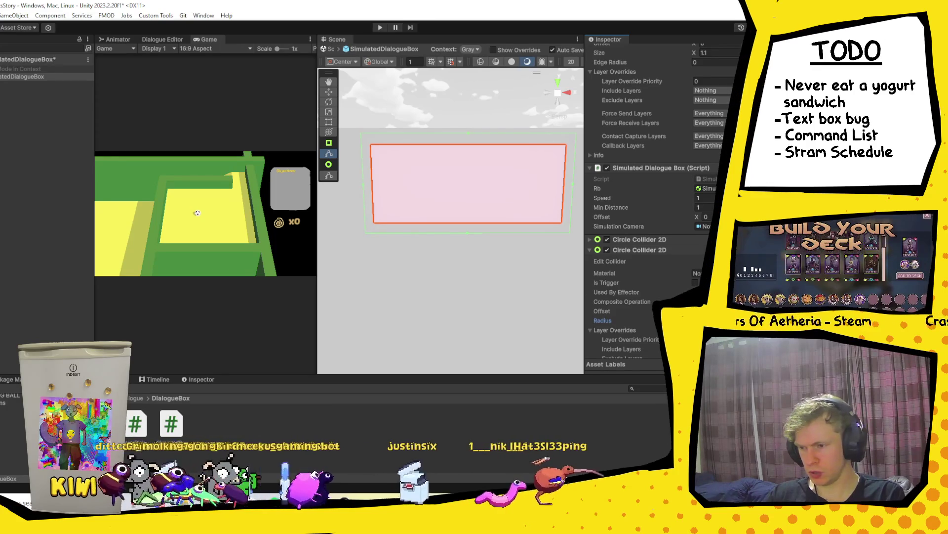
{"action": "scroll", "coordinate": [692, 277], "scroll_direction": "up", "scroll_amount": 3}
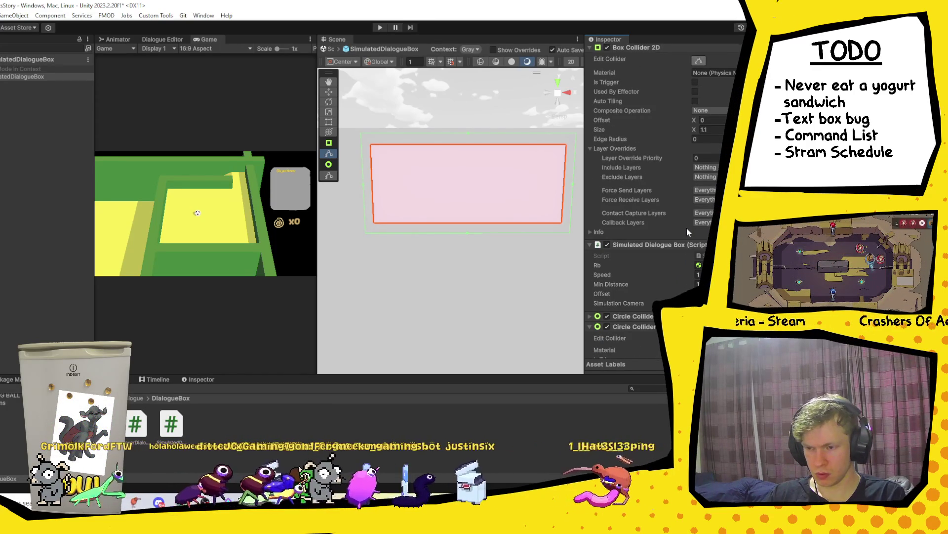
{"action": "scroll", "coordinate": [688, 232], "scroll_direction": "down", "scroll_amount": 7}
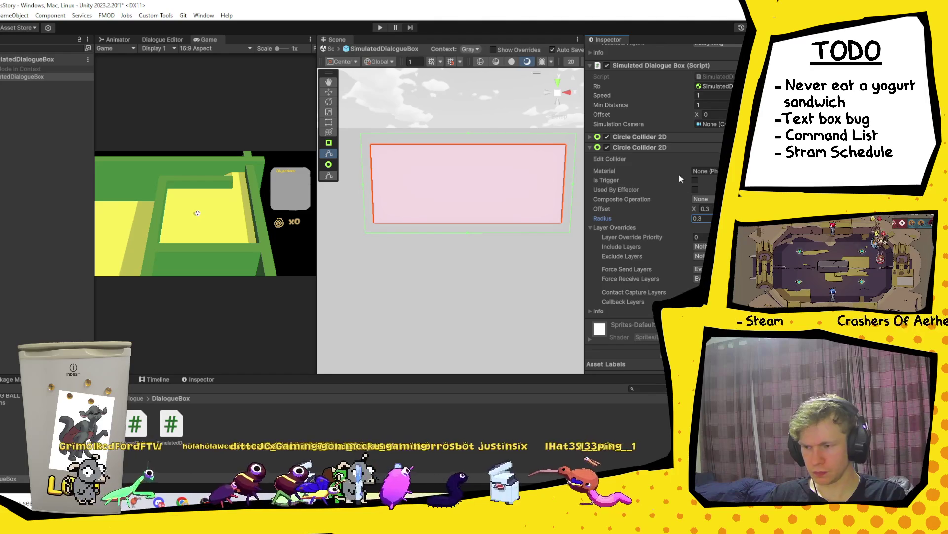
{"action": "left_click", "coordinate": [615, 157]}
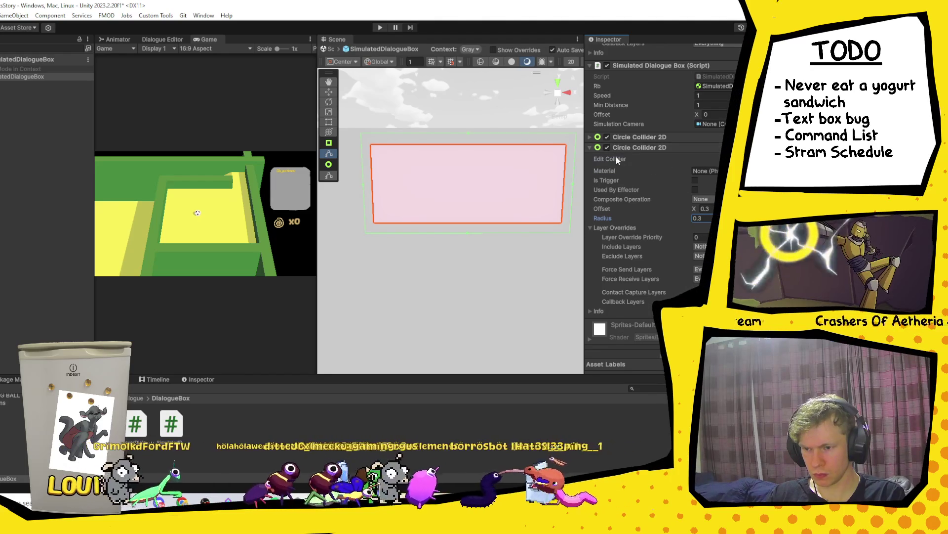
{"action": "scroll", "coordinate": [642, 146], "scroll_direction": "up", "scroll_amount": 3}
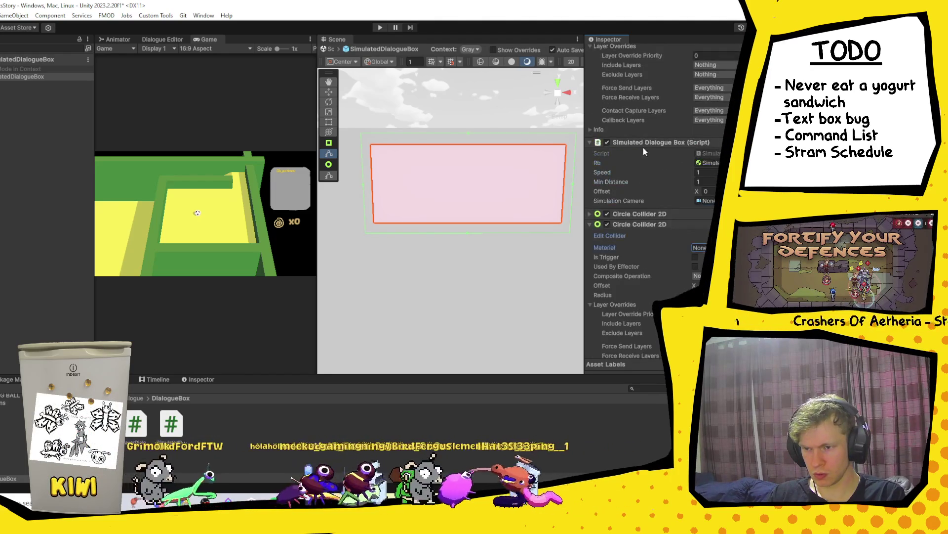
{"action": "left_click", "coordinate": [29, 76]}
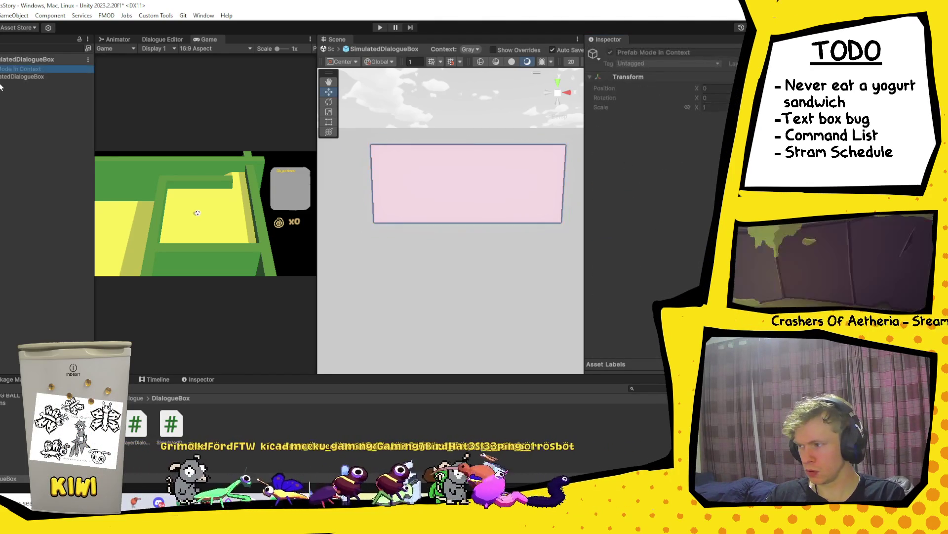
{"action": "scroll", "coordinate": [693, 229], "scroll_direction": "up", "scroll_amount": 3}
{"action": "scroll", "coordinate": [692, 230], "scroll_direction": "down", "scroll_amount": 7}
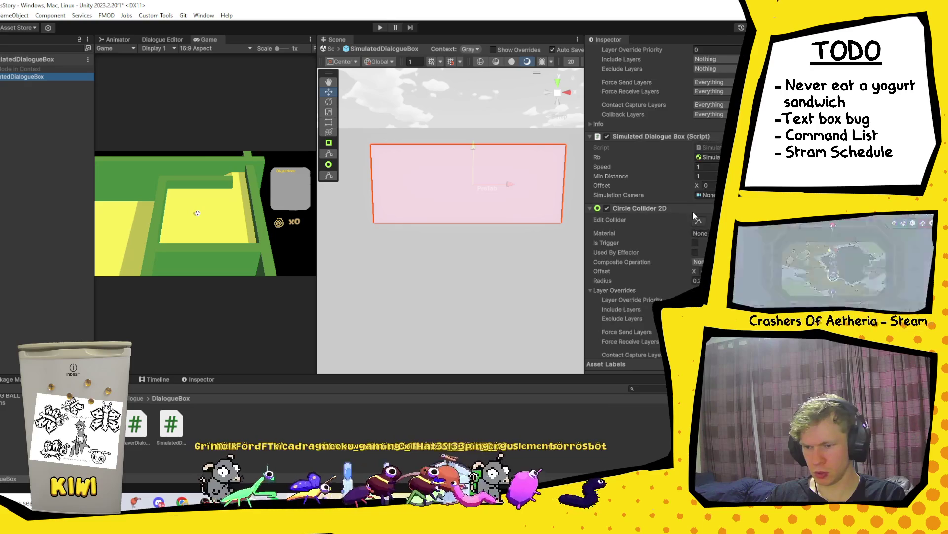
Step: Show both circle outlines and set the second collider's radius 0.25 and Offset X 0.4
{"action": "left_click", "coordinate": [699, 144]}
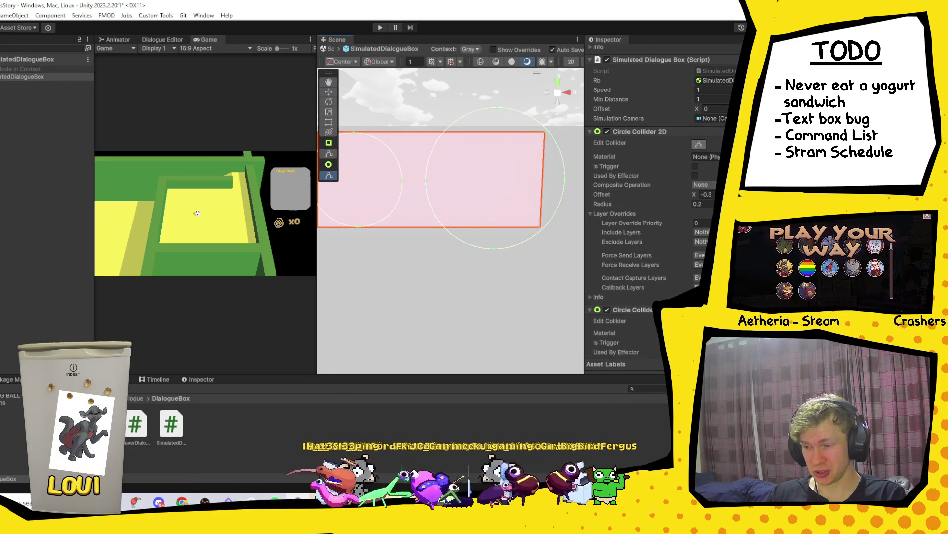
{"action": "scroll", "coordinate": [709, 200], "scroll_direction": "down", "scroll_amount": 4}
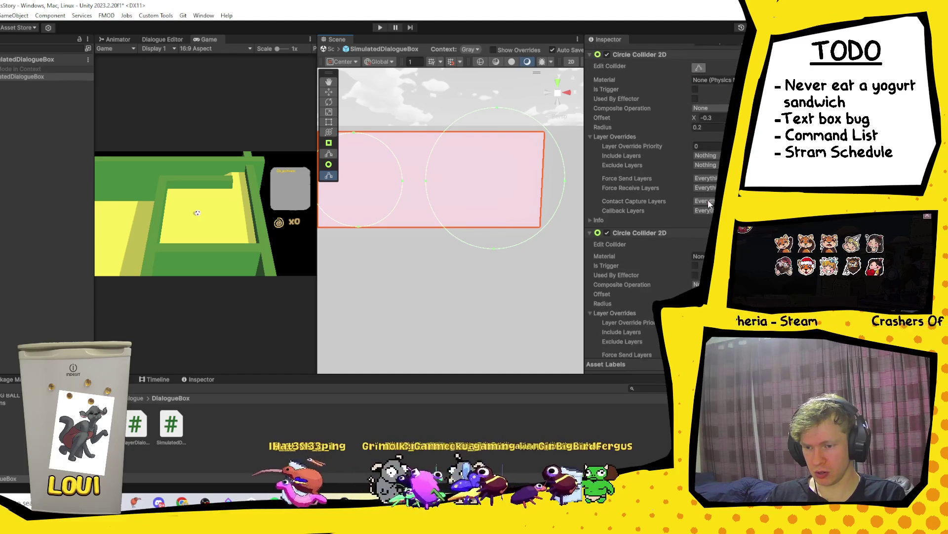
{"action": "left_click", "coordinate": [701, 252]}
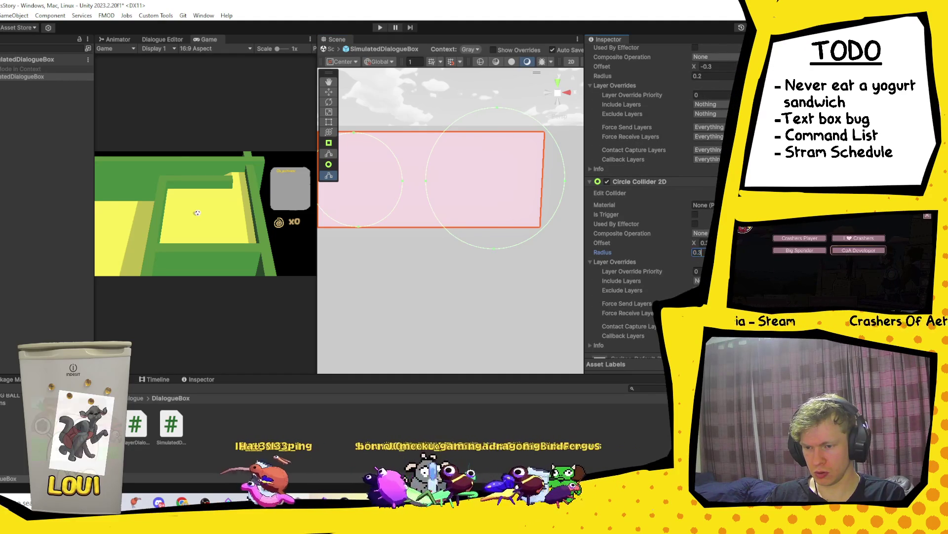
{"action": "type", "text": "0.25"}
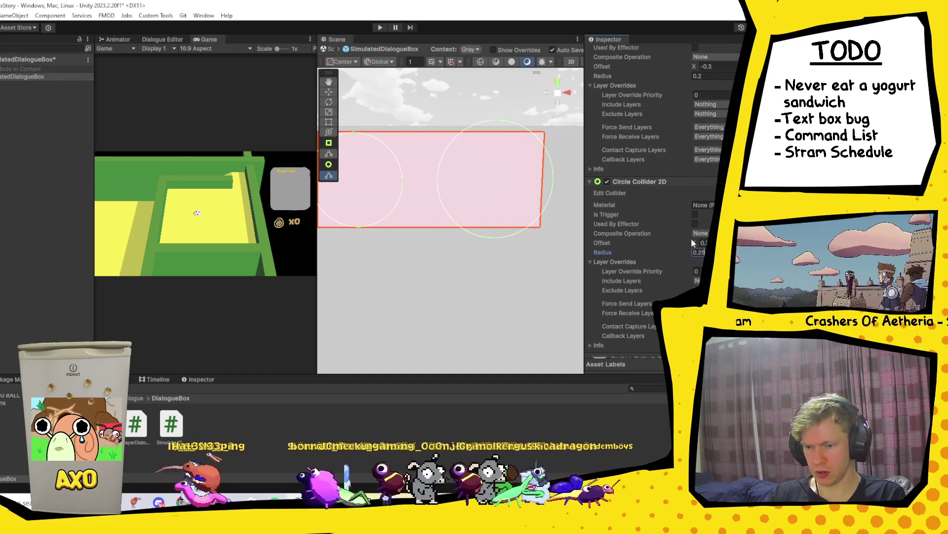
{"action": "left_click_drag", "start_coordinate": [693, 243], "coordinate": [698, 239]}
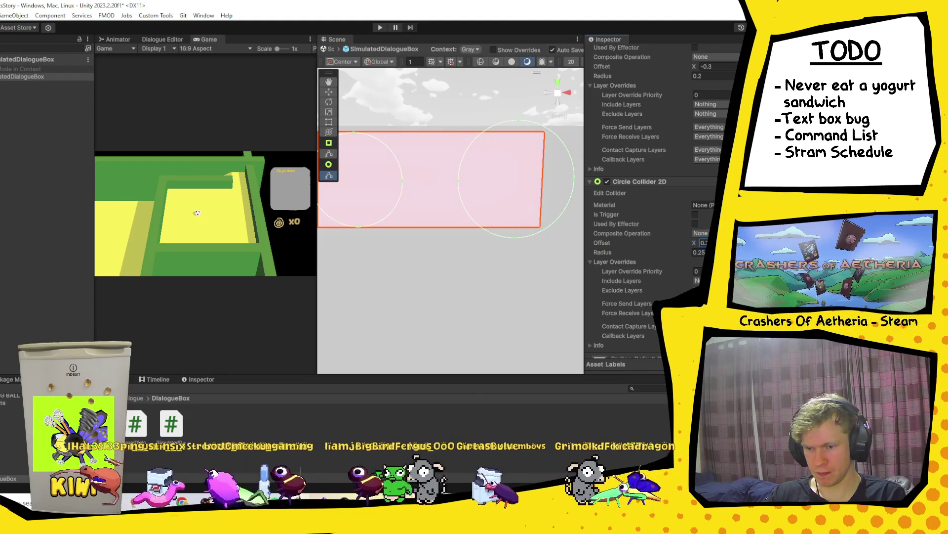
{"action": "type", "text": "0.4"}
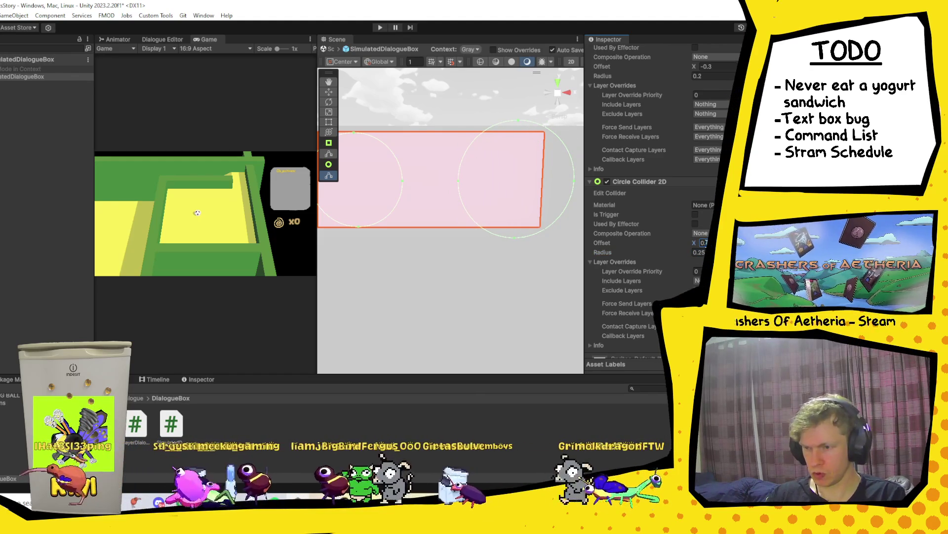
Step: Adjust the first circle collider's radius and change its Offset X to -0.4
{"action": "scroll", "coordinate": [711, 231], "scroll_direction": "up", "scroll_amount": 2}
{"action": "left_click", "coordinate": [719, 102]}
{"action": "type", "text": "5"}
{"action": "left_click", "coordinate": [719, 92]}
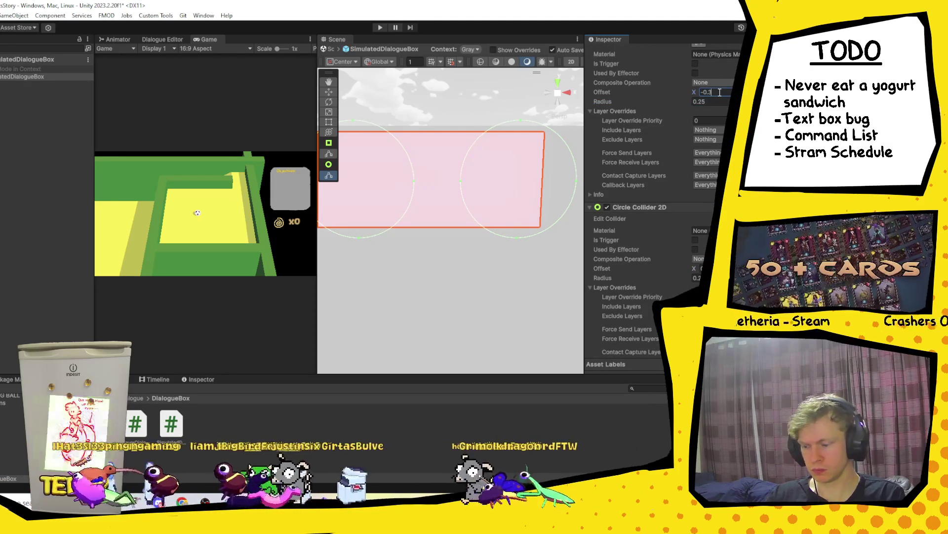
{"action": "key", "text": "BackSpace"}
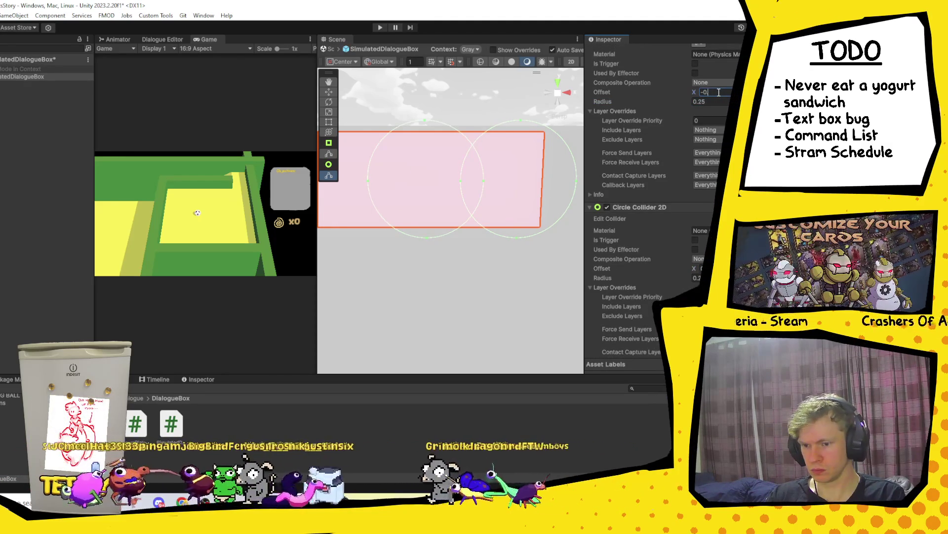
{"action": "type", "text": "4"}
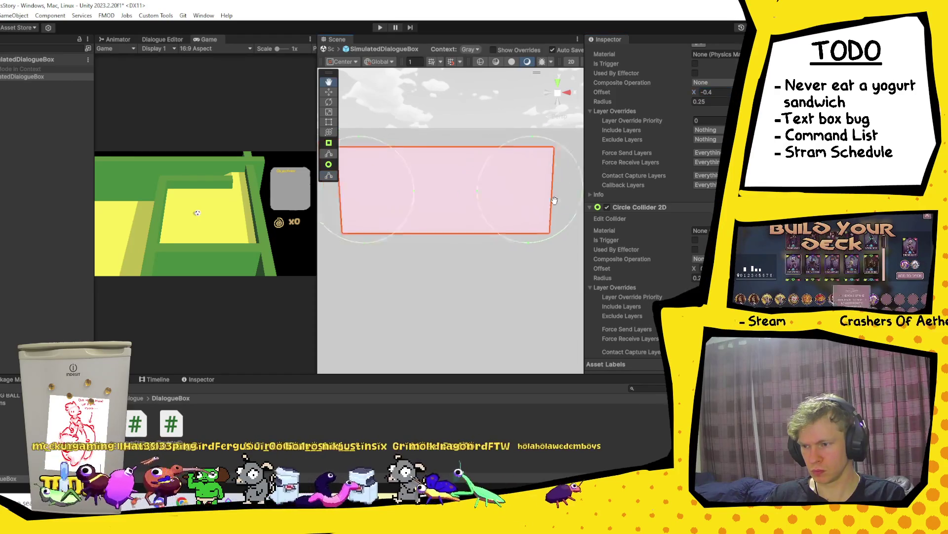
{"action": "scroll", "coordinate": [700, 153], "scroll_direction": "up", "scroll_amount": 5}
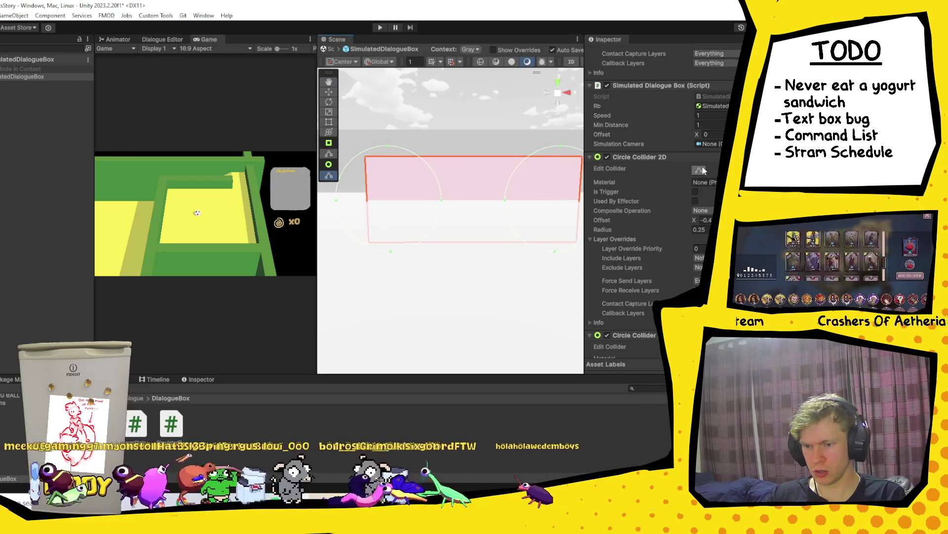
Step: Switch collider editing to the Box Collider 2D and drag it narrower, about 0.78 wide
{"action": "left_click", "coordinate": [700, 170]}
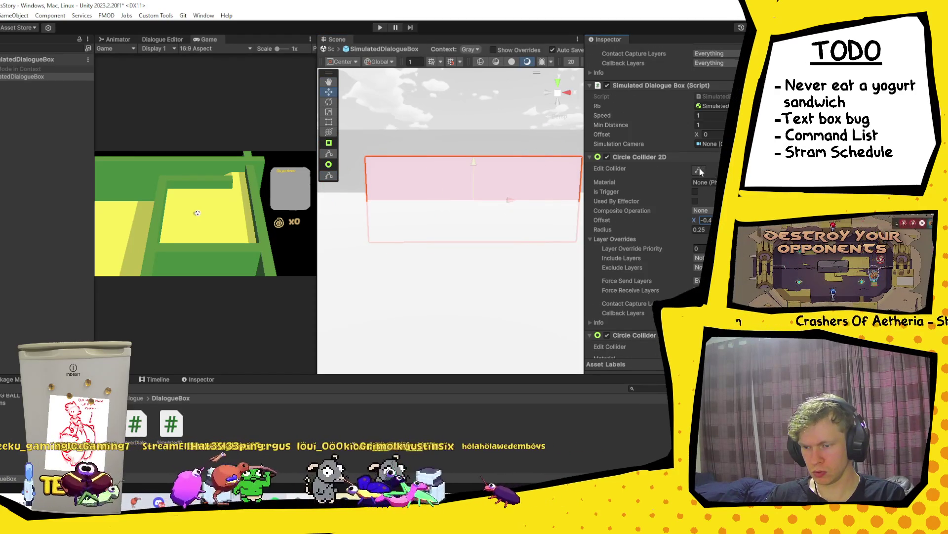
{"action": "scroll", "coordinate": [637, 178], "scroll_direction": "up", "scroll_amount": 4}
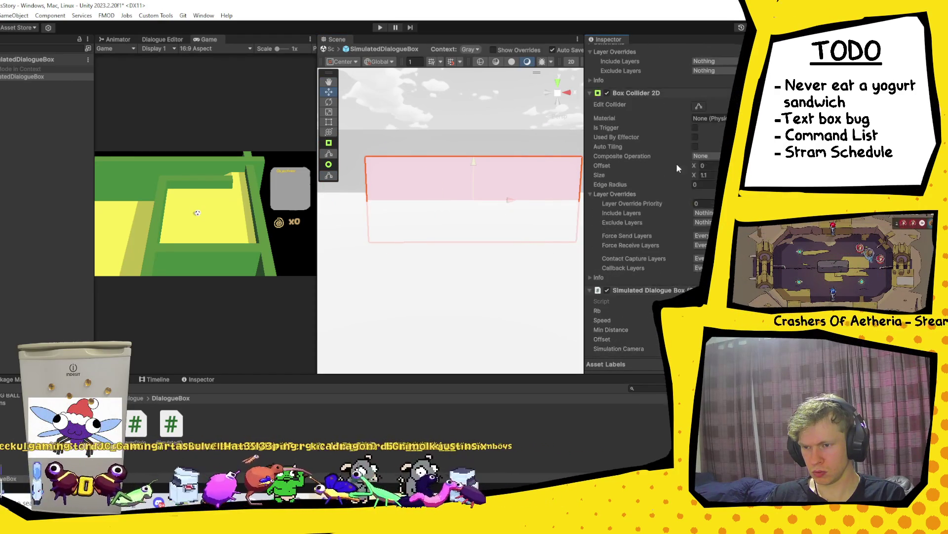
{"action": "left_click", "coordinate": [698, 273]}
{"action": "scroll", "coordinate": [666, 179], "scroll_direction": "up", "scroll_amount": 4}
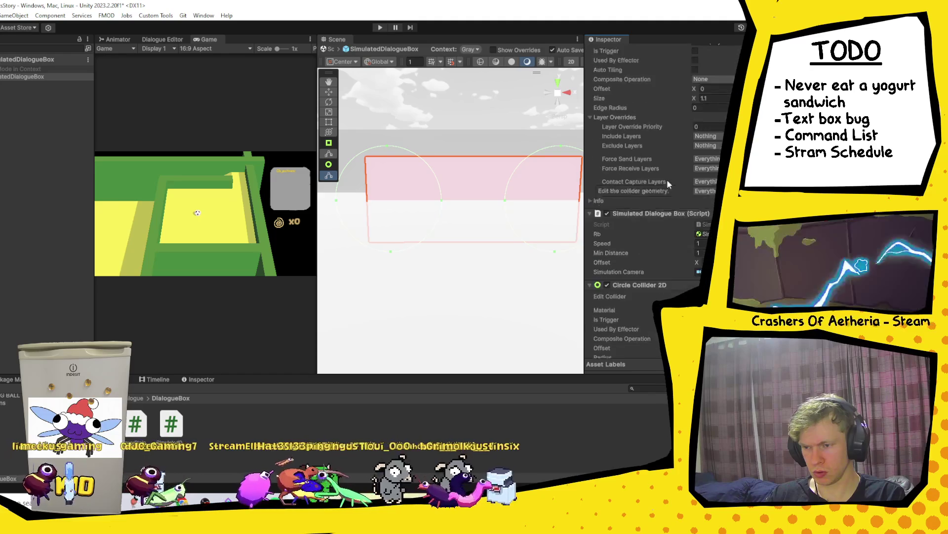
{"action": "left_click", "coordinate": [698, 106]}
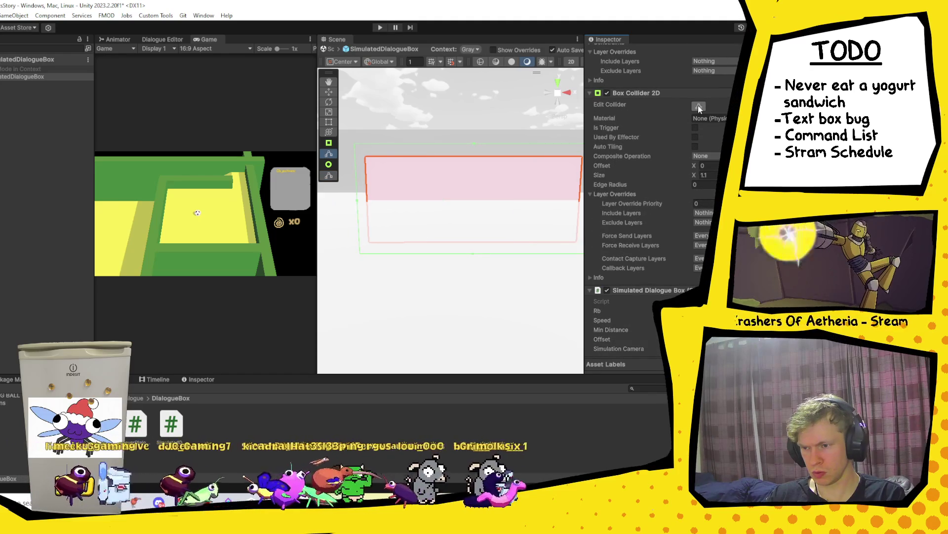
{"action": "key", "text": "ctrl+z"}
{"action": "left_click_drag", "start_coordinate": [694, 175], "coordinate": [688, 174]}
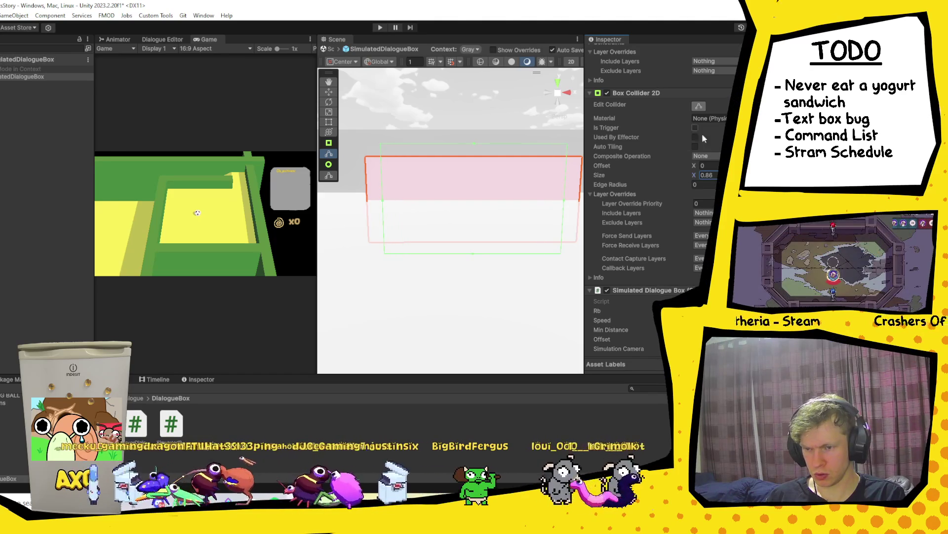
{"action": "scroll", "coordinate": [696, 197], "scroll_direction": "down", "scroll_amount": 5}
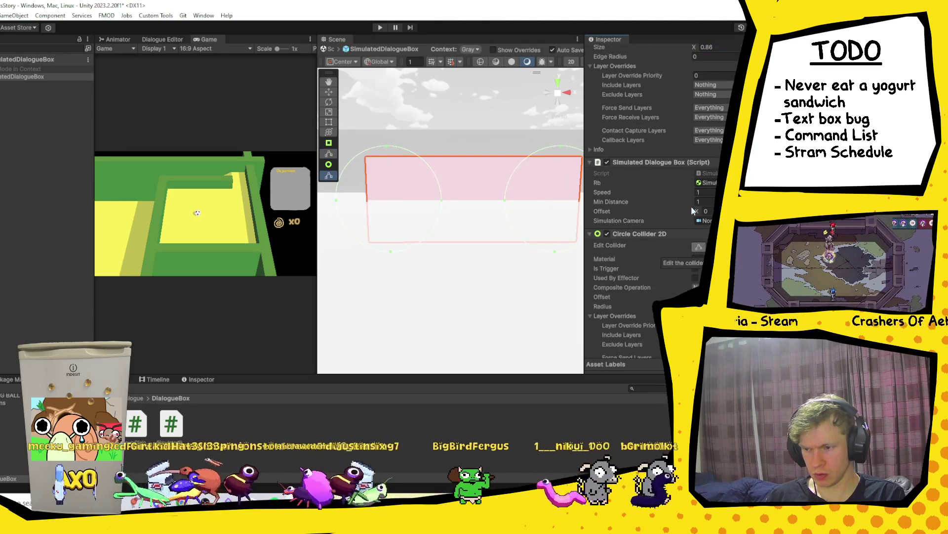
{"action": "scroll", "coordinate": [692, 206], "scroll_direction": "up", "scroll_amount": 3}
Step: Set the Box Collider 2D's Size X to exactly 0.8
{"action": "left_click", "coordinate": [700, 55]}
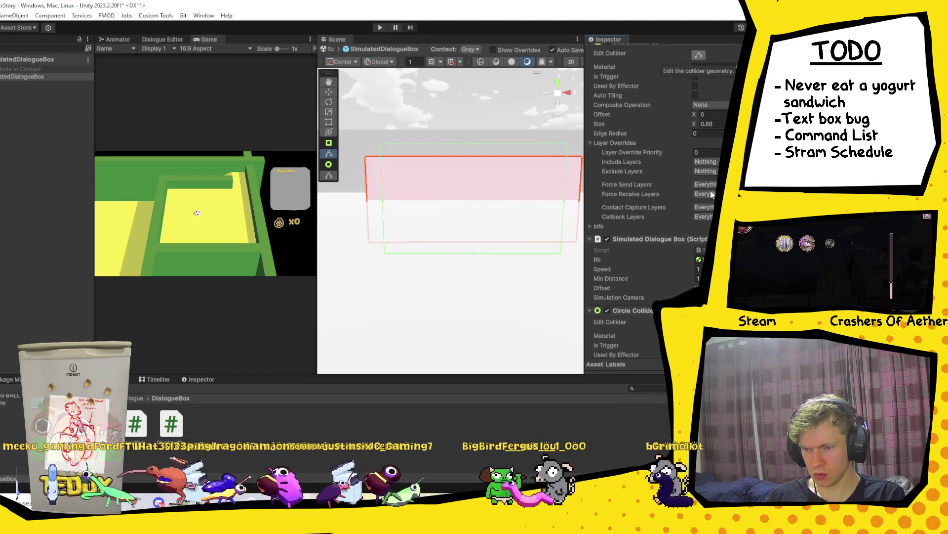
{"action": "scroll", "coordinate": [662, 198], "scroll_direction": "down", "scroll_amount": 3}
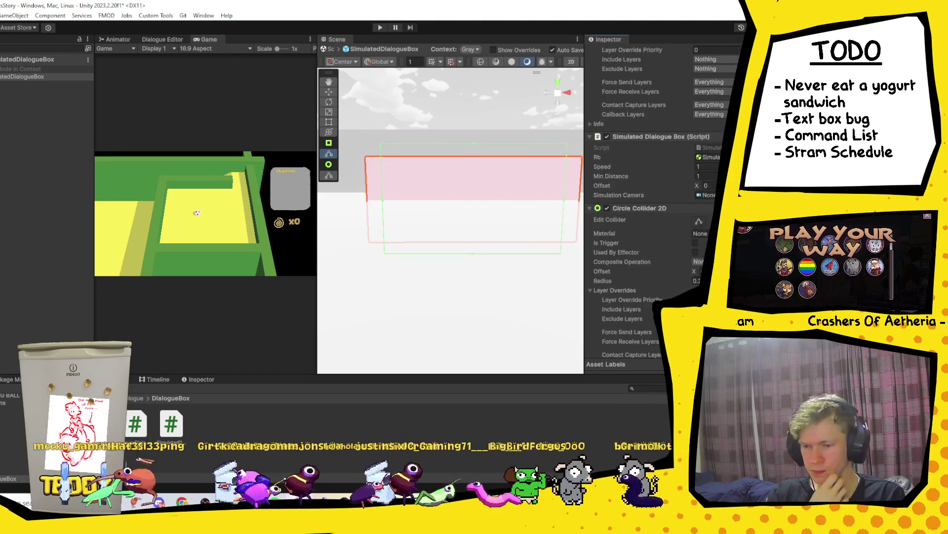
{"action": "scroll", "coordinate": [662, 198], "scroll_direction": "up", "scroll_amount": 5}
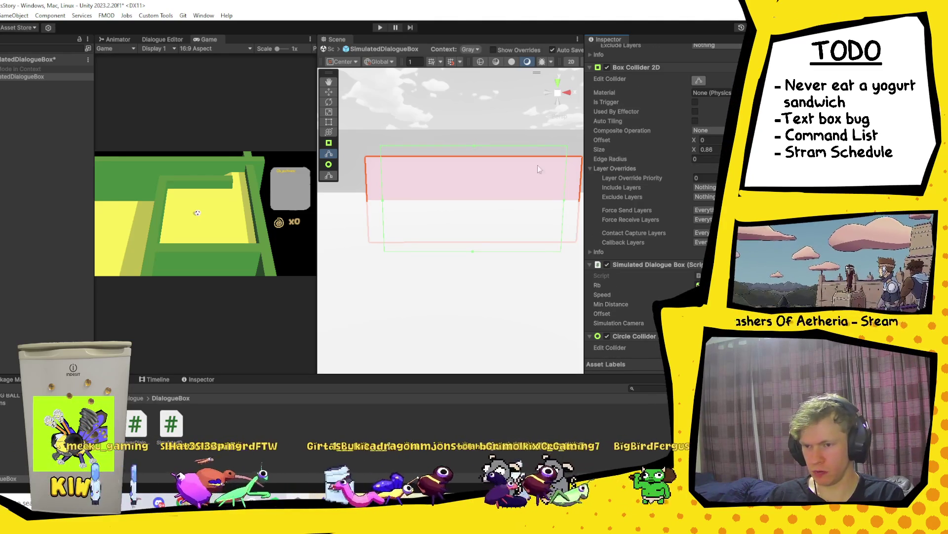
{"action": "scroll", "coordinate": [704, 252], "scroll_direction": "down", "scroll_amount": 3}
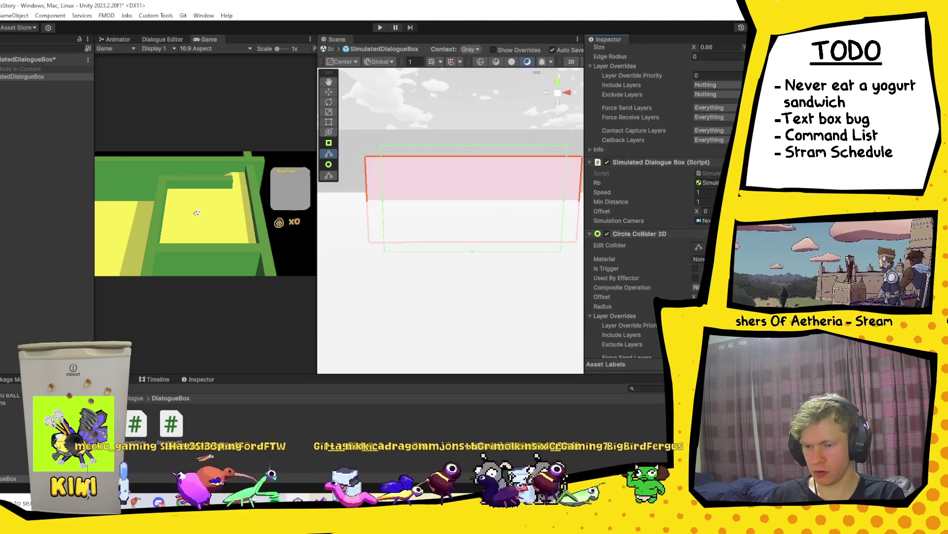
{"action": "left_click", "coordinate": [703, 249]}
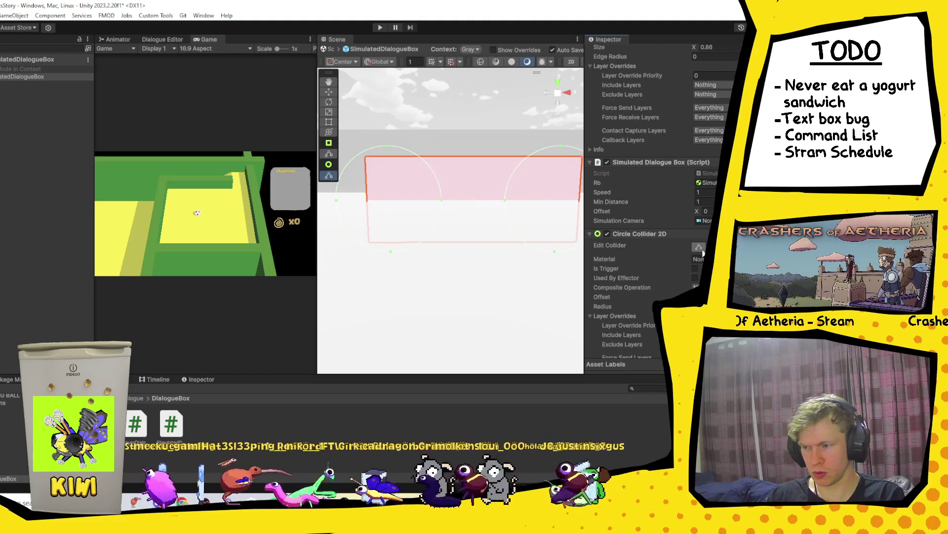
{"action": "scroll", "coordinate": [710, 131], "scroll_direction": "up", "scroll_amount": 2}
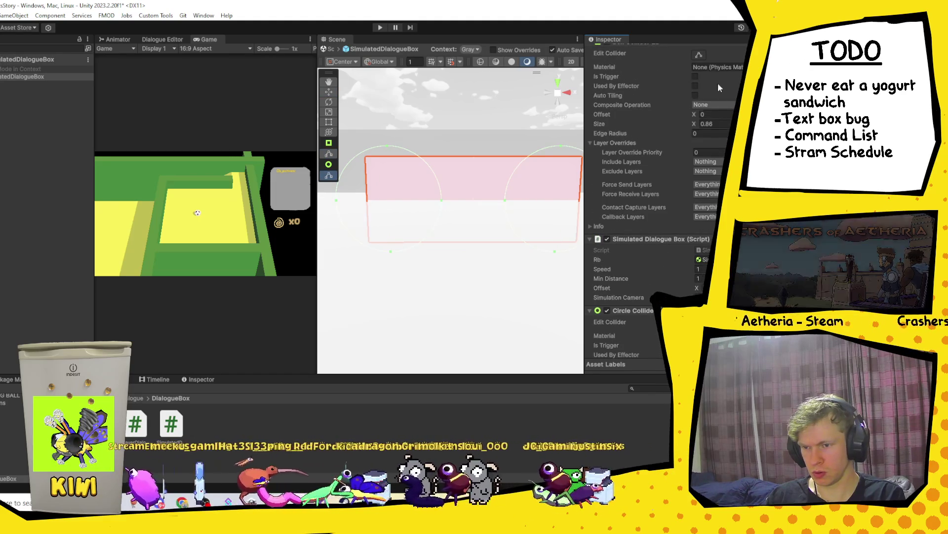
{"action": "left_click", "coordinate": [699, 56]}
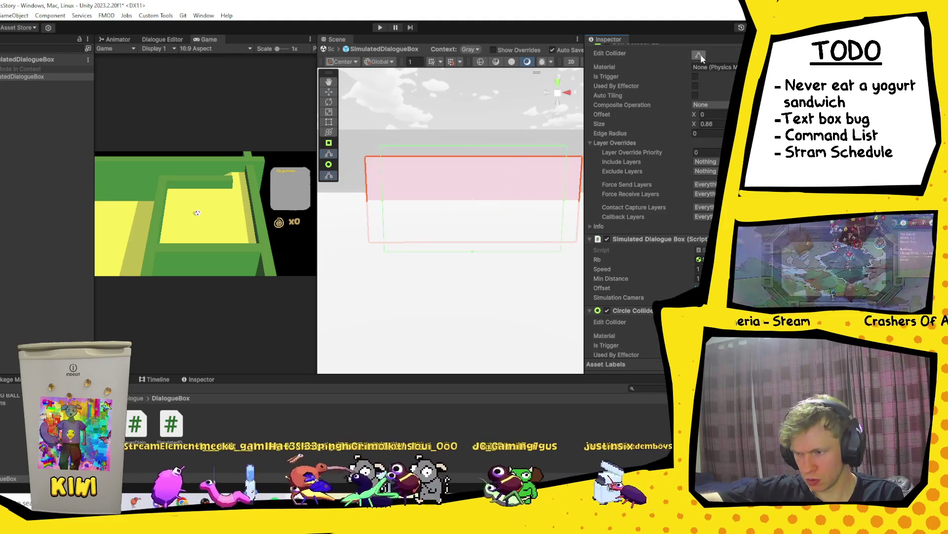
{"action": "left_click", "coordinate": [712, 123]}
{"action": "key", "text": "BackSpace"}
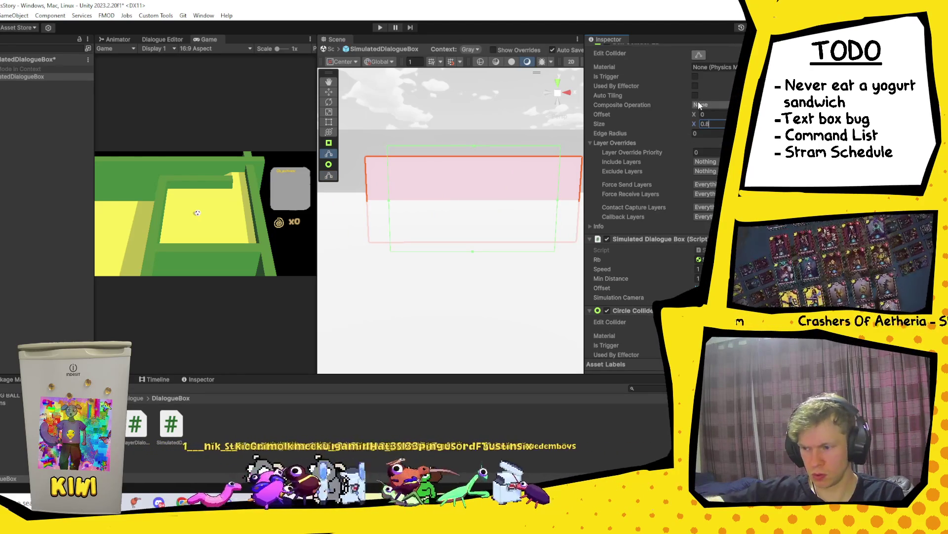
{"action": "scroll", "coordinate": [699, 148], "scroll_direction": "down", "scroll_amount": 5}
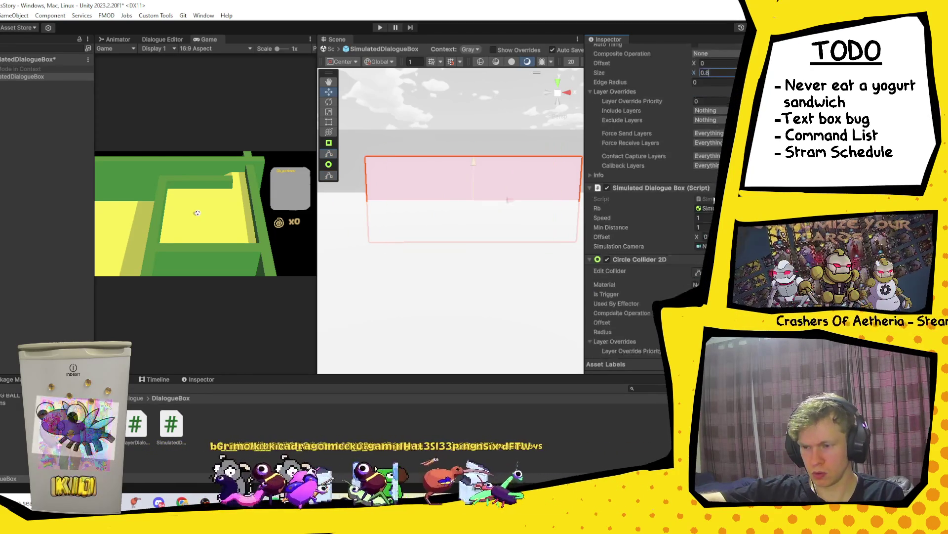
{"action": "scroll", "coordinate": [642, 148], "scroll_direction": "up", "scroll_amount": 12}
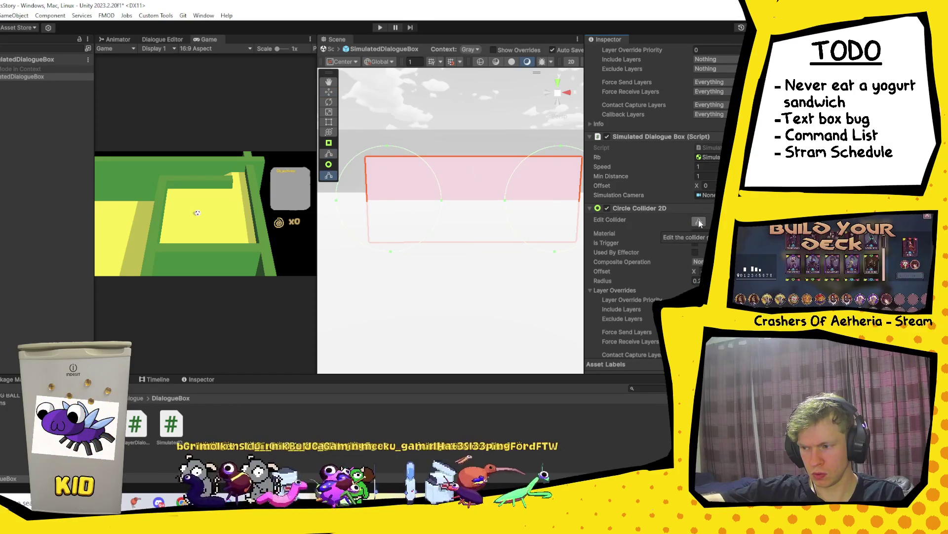
{"action": "scroll", "coordinate": [612, 93], "scroll_direction": "up", "scroll_amount": 5}
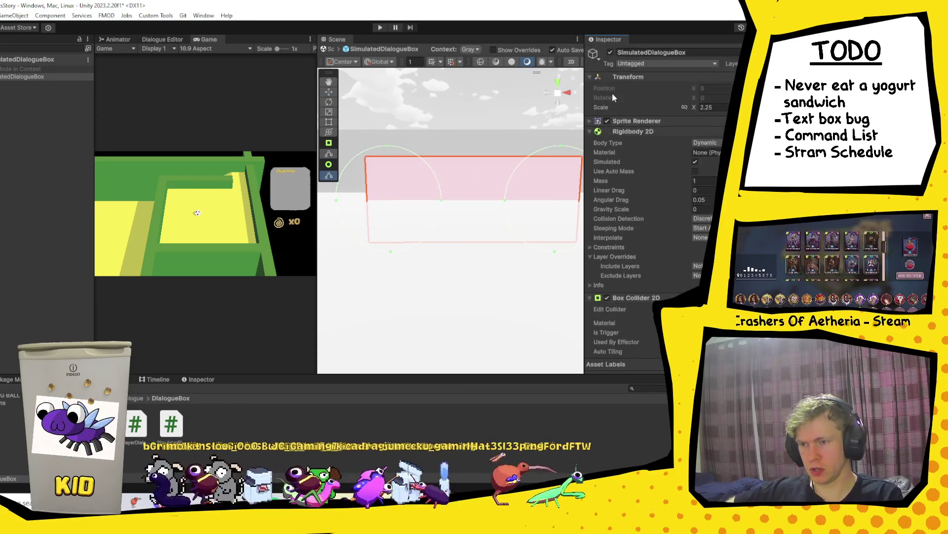
Step: Leave prefab mode, start the level in play mode, and switch to the browser
{"action": "left_click", "coordinate": [330, 49]}
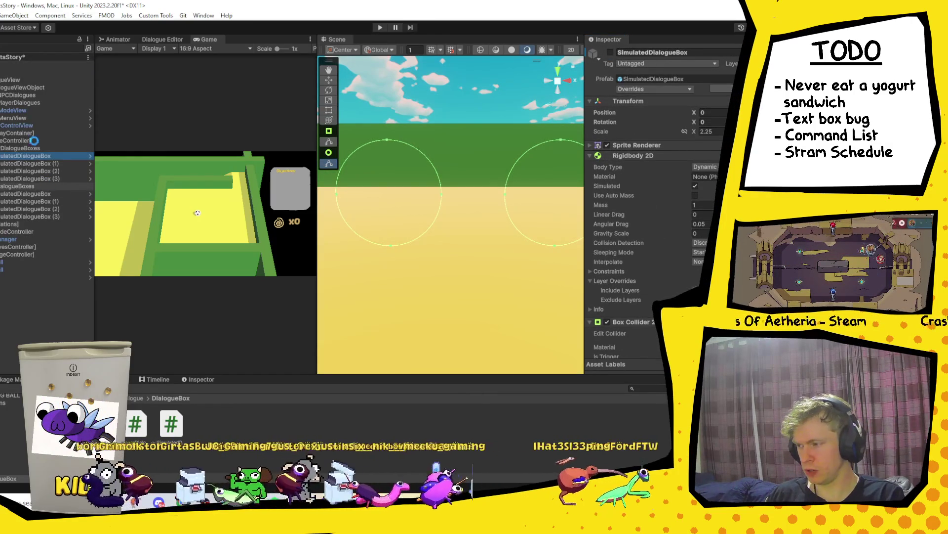
{"action": "left_click", "coordinate": [380, 28]}
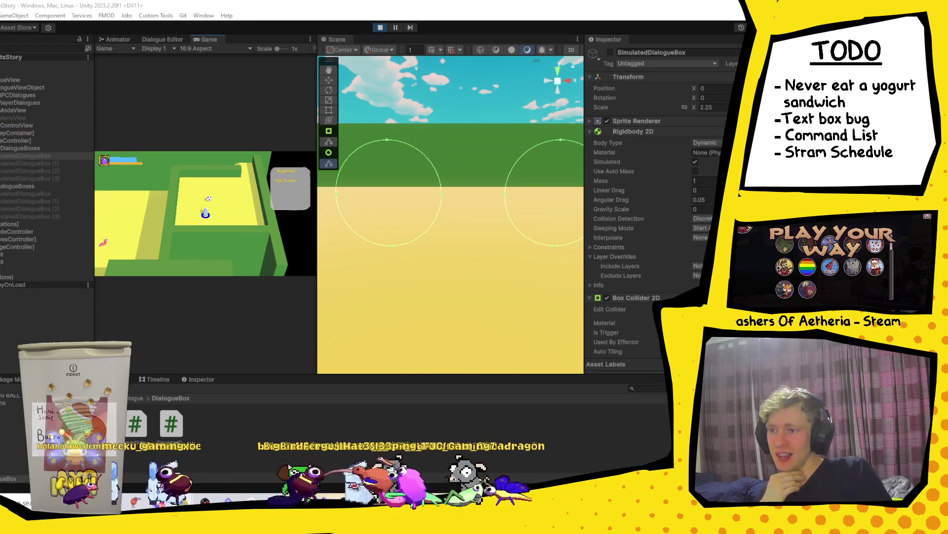
{"action": "key", "text": "alt+Tab"}
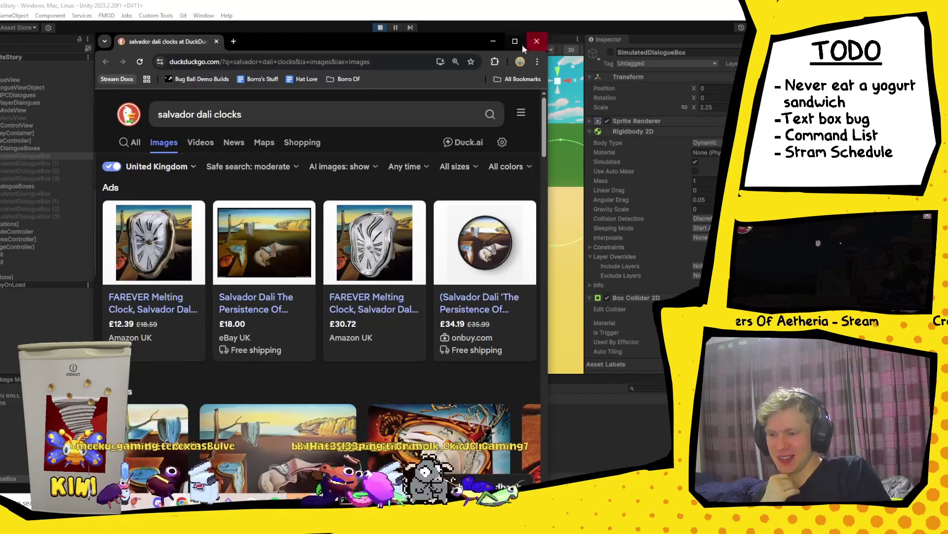
Step: Maximize the browser, preview The Persistence of Memory result, then switch to Discord
{"action": "left_click", "coordinate": [515, 42]}
{"action": "scroll", "coordinate": [206, 328], "scroll_direction": "down", "scroll_amount": 4}
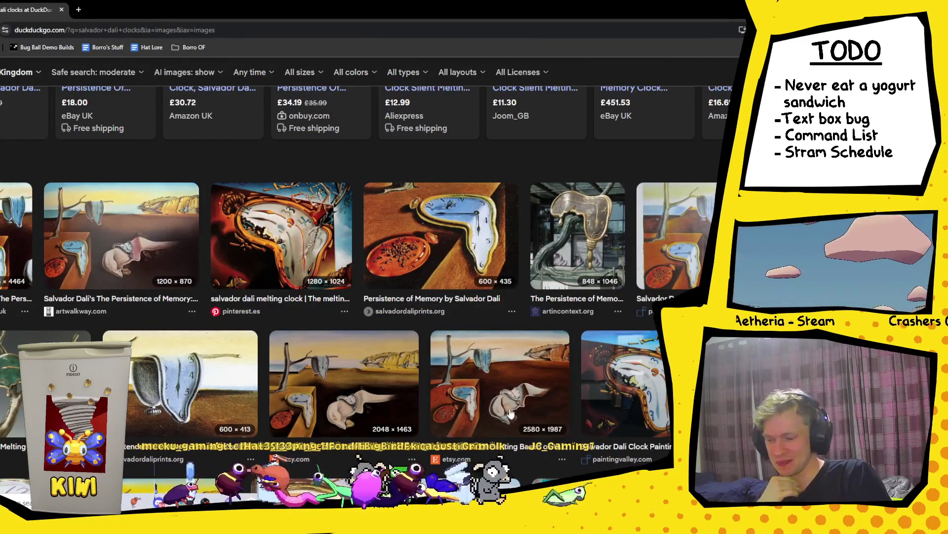
{"action": "left_click", "coordinate": [121, 235]}
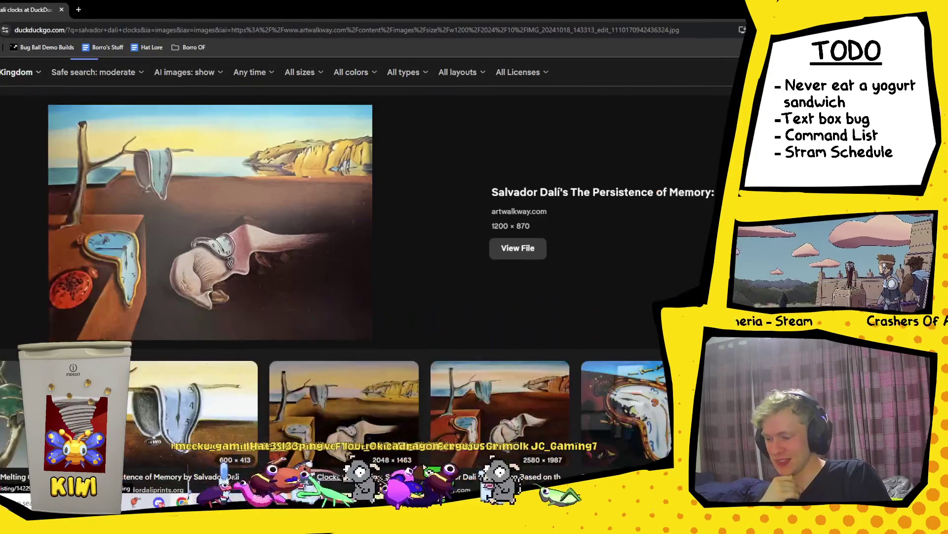
{"action": "key", "text": "alt+Tab"}
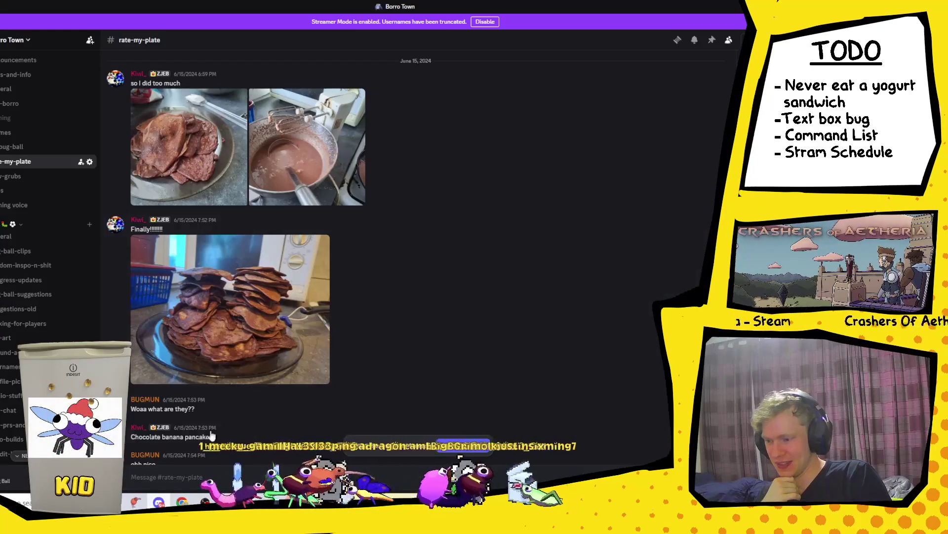
Step: Enlarge the pancake stack photo, glance back at the Dali clocks search, then close it
{"action": "left_click", "coordinate": [230, 309]}
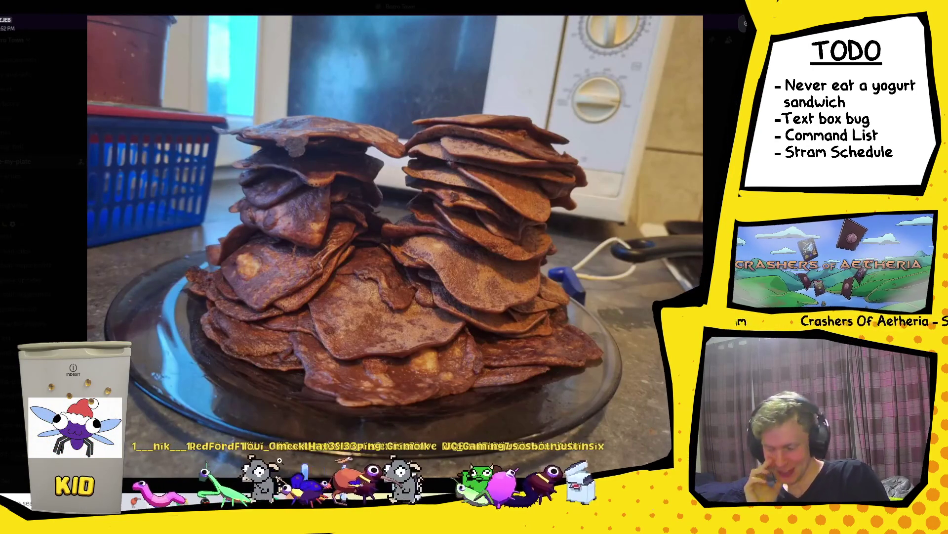
{"action": "mouse_move", "coordinate": [182, 501]}
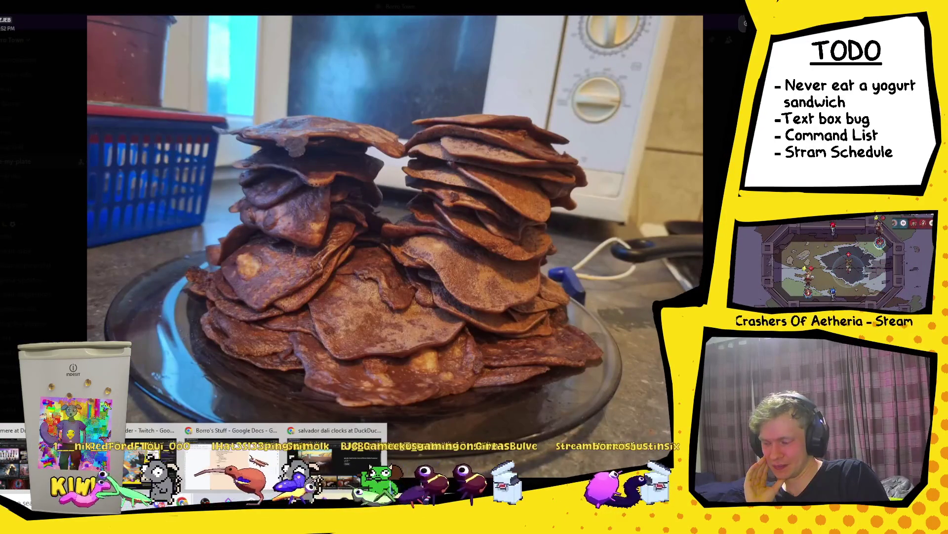
{"action": "left_click", "coordinate": [328, 461]}
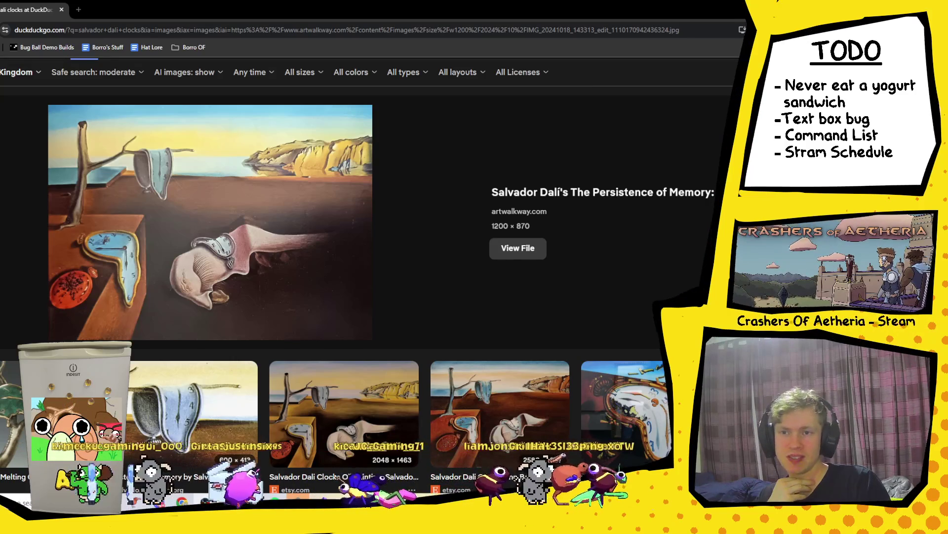
{"action": "key", "text": "alt+Tab"}
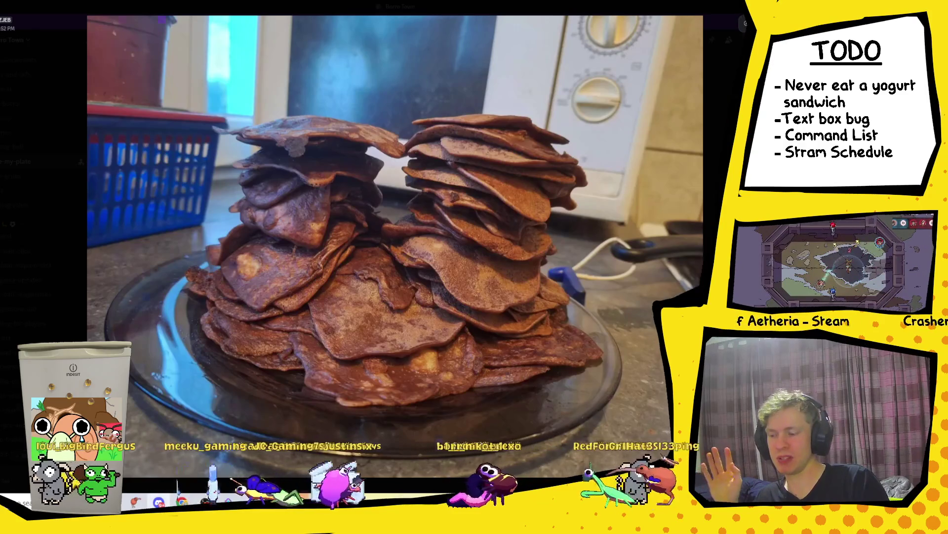
{"action": "key", "text": "Escape"}
Step: View the chocolate batter photo and zoom into the lower part of the pancake stack
{"action": "scroll", "coordinate": [262, 267], "scroll_direction": "down", "scroll_amount": 3}
{"action": "scroll", "coordinate": [262, 268], "scroll_direction": "up", "scroll_amount": 5}
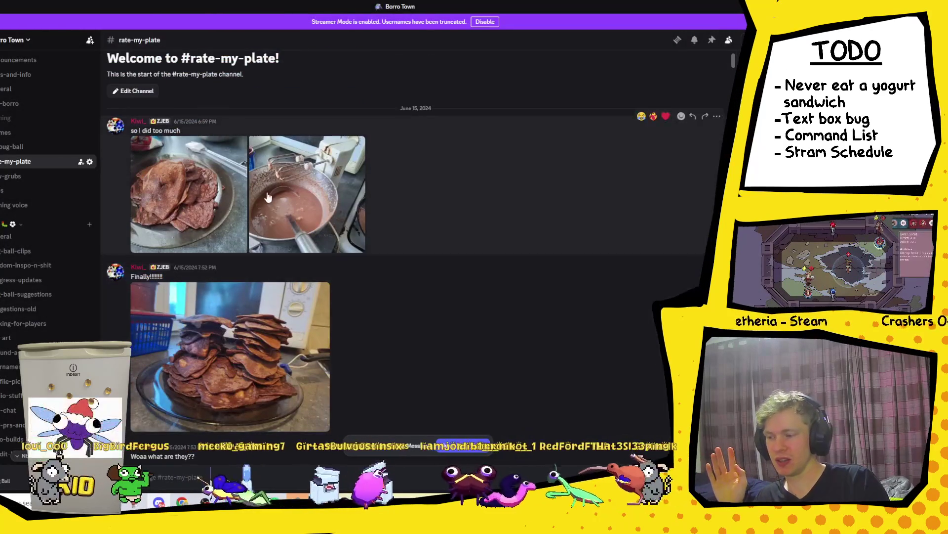
{"action": "left_click", "coordinate": [267, 197]}
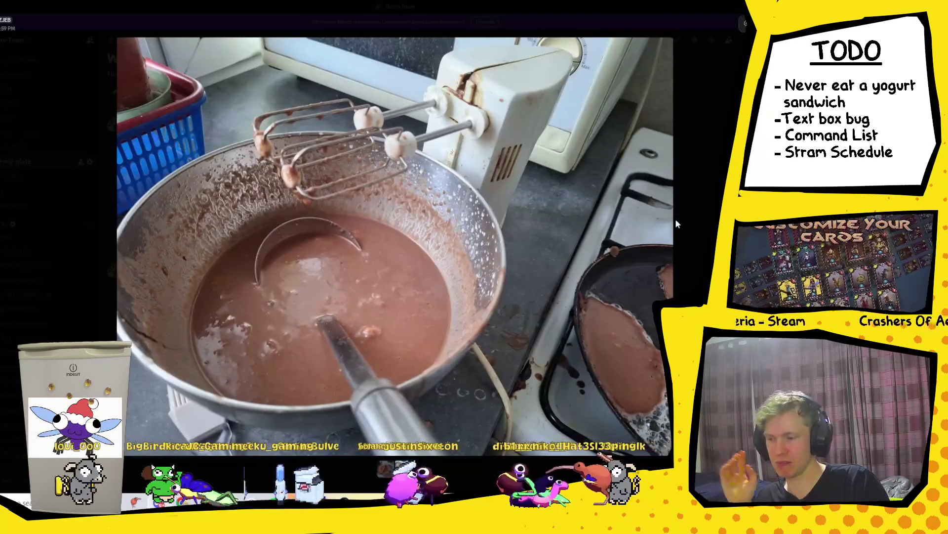
{"action": "left_click", "coordinate": [677, 223]}
{"action": "scroll", "coordinate": [267, 272], "scroll_direction": "down", "scroll_amount": 2}
{"action": "left_click", "coordinate": [265, 281]}
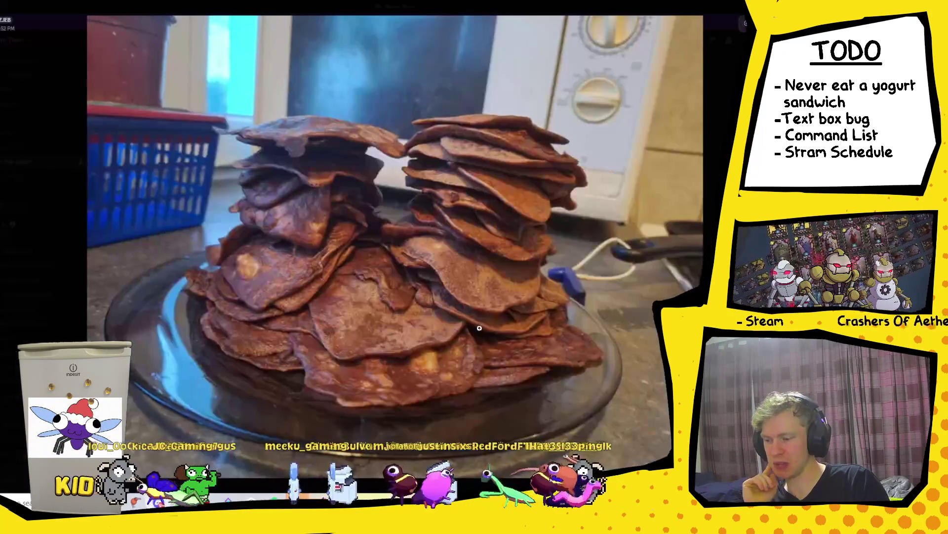
{"action": "left_click", "coordinate": [694, 147]}
{"action": "left_click", "coordinate": [214, 302]}
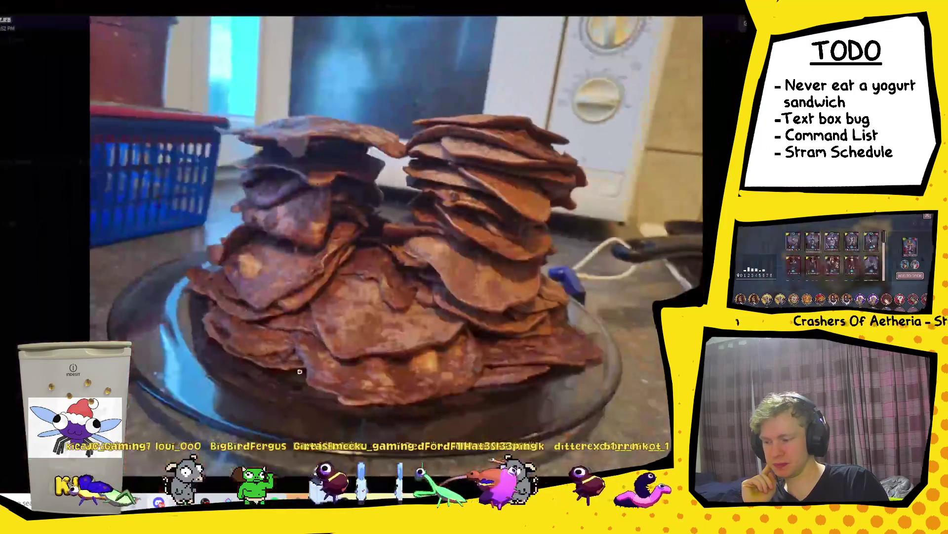
{"action": "left_click", "coordinate": [576, 344]}
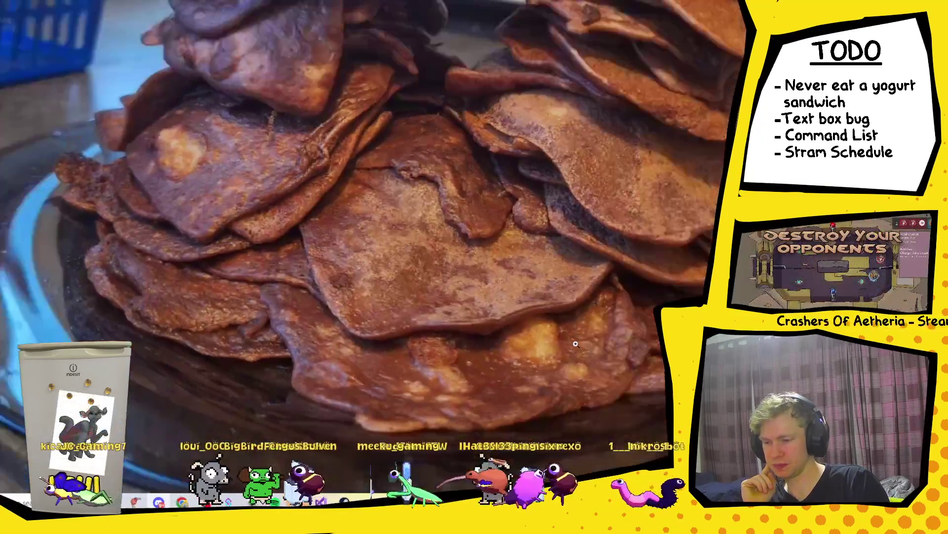
{"action": "left_click", "coordinate": [576, 343]}
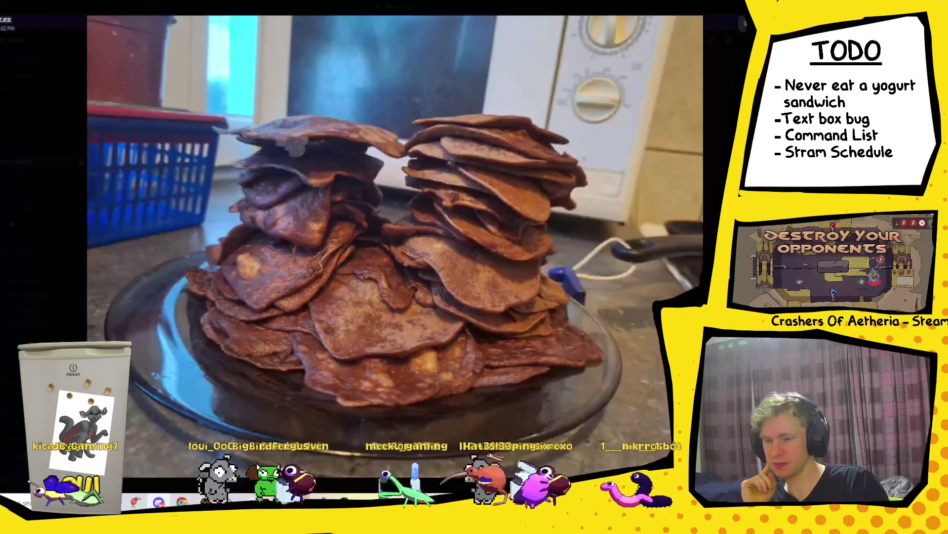
{"action": "key", "text": "Escape"}
Step: View the pancakes-with-cream and Oreo-Duplo milkshake photos full size, then return to Unity
{"action": "scroll", "coordinate": [273, 230], "scroll_direction": "up", "scroll_amount": 3}
{"action": "scroll", "coordinate": [274, 230], "scroll_direction": "down", "scroll_amount": 5}
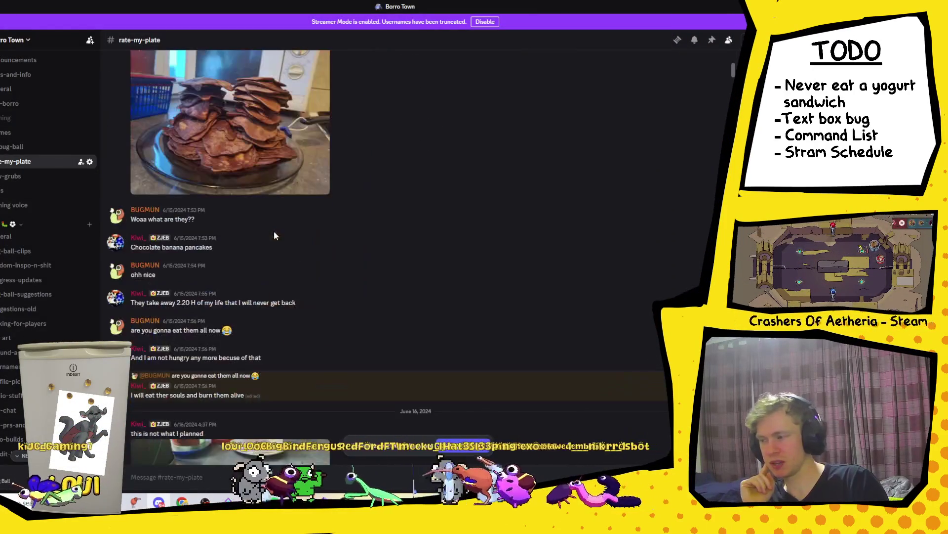
{"action": "scroll", "coordinate": [270, 182], "scroll_direction": "down", "scroll_amount": 3}
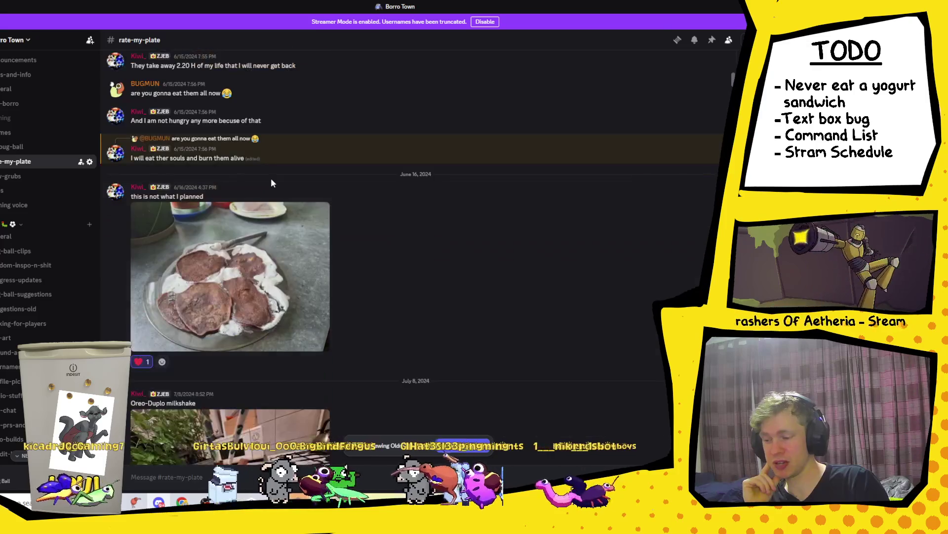
{"action": "left_click", "coordinate": [290, 265]}
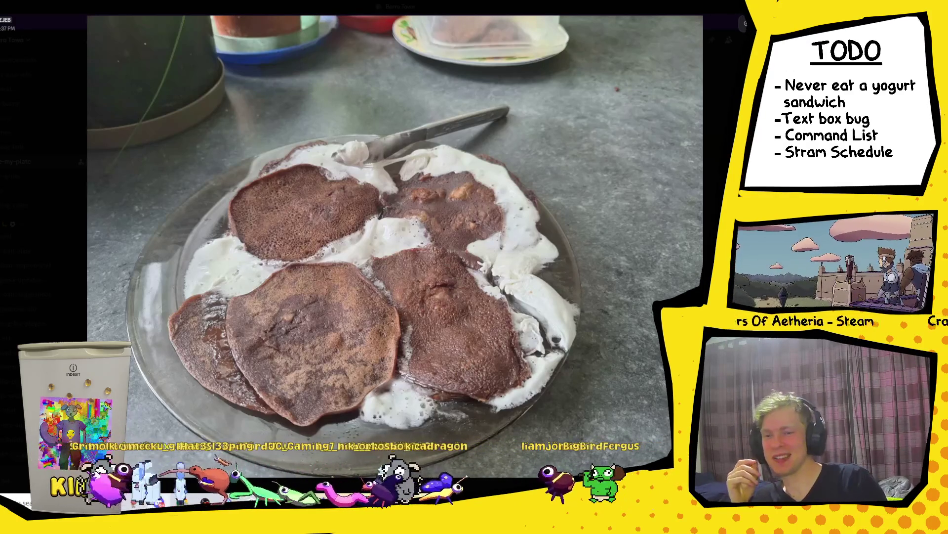
{"action": "key", "text": "Escape"}
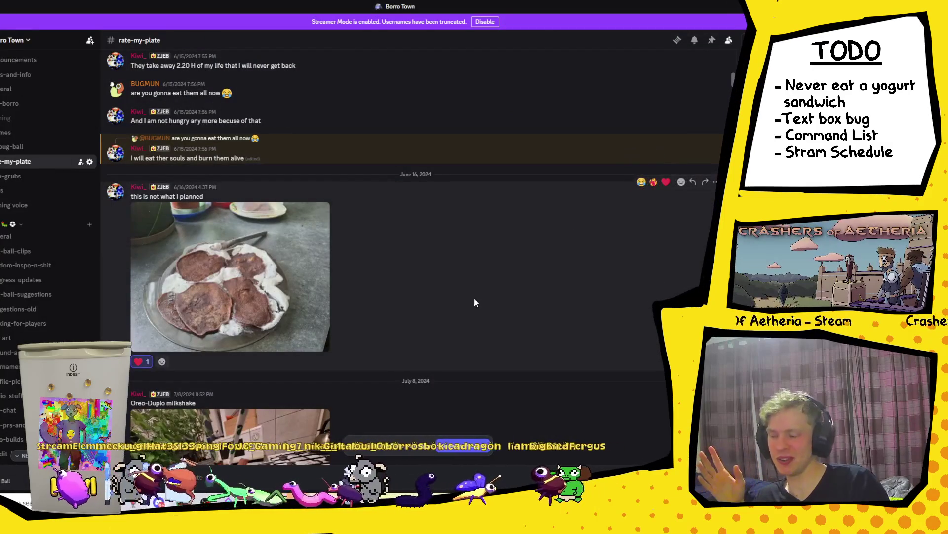
{"action": "scroll", "coordinate": [475, 301], "scroll_direction": "down", "scroll_amount": 5}
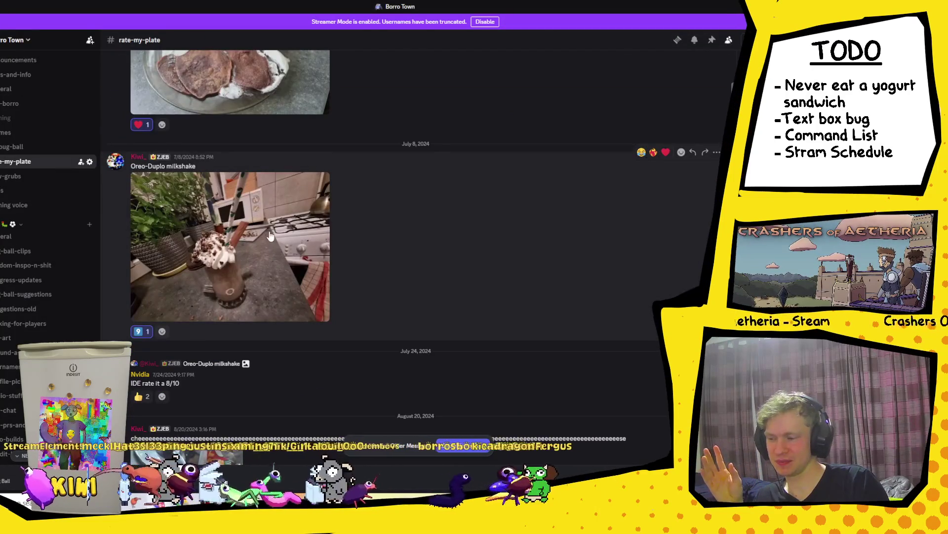
{"action": "left_click", "coordinate": [278, 232]}
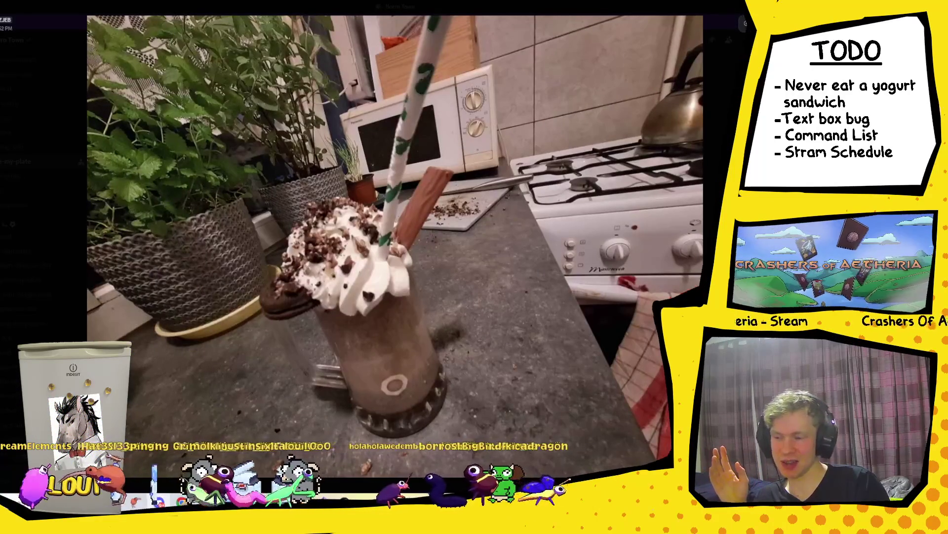
{"action": "key", "text": "Escape"}
{"action": "scroll", "coordinate": [399, 243], "scroll_direction": "up", "scroll_amount": 3}
{"action": "left_click", "coordinate": [265, 225]}
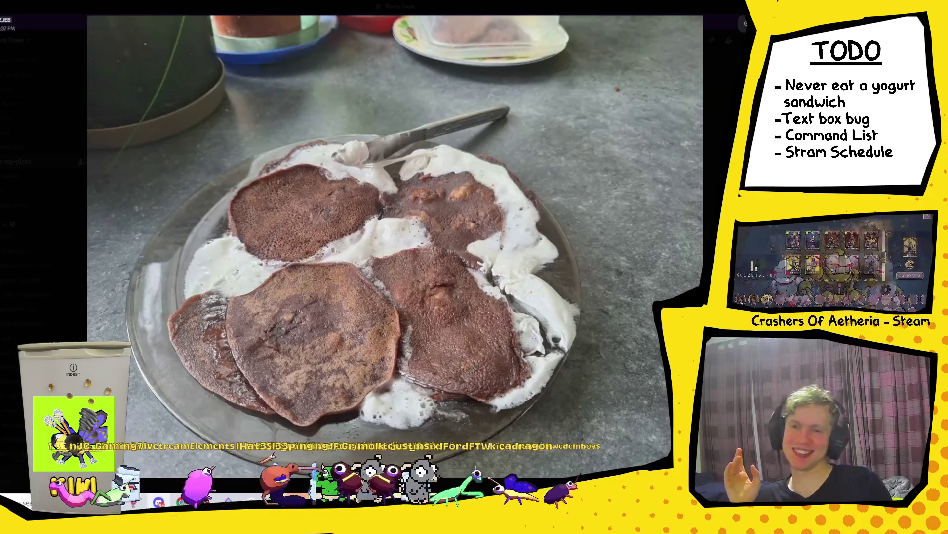
{"action": "key", "text": "Escape"}
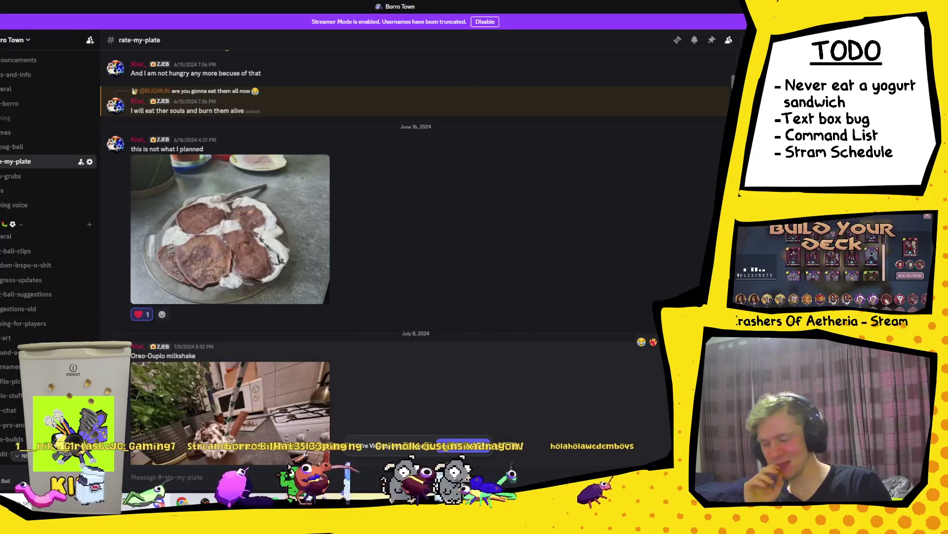
{"action": "key", "text": "alt+Tab"}
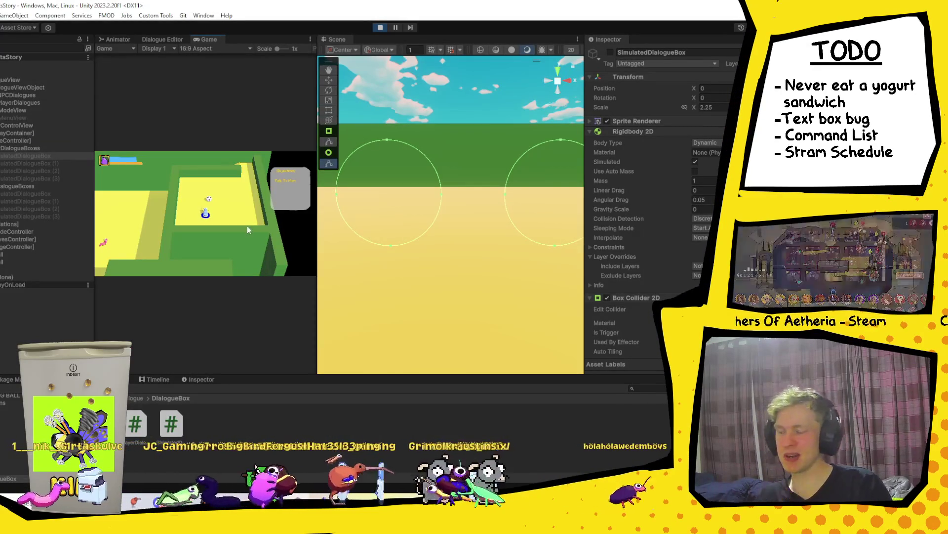
Step: Widen the Game view and walk the player to Mom to start the conversation
{"action": "left_click_drag", "start_coordinate": [317, 213], "coordinate": [542, 212]}
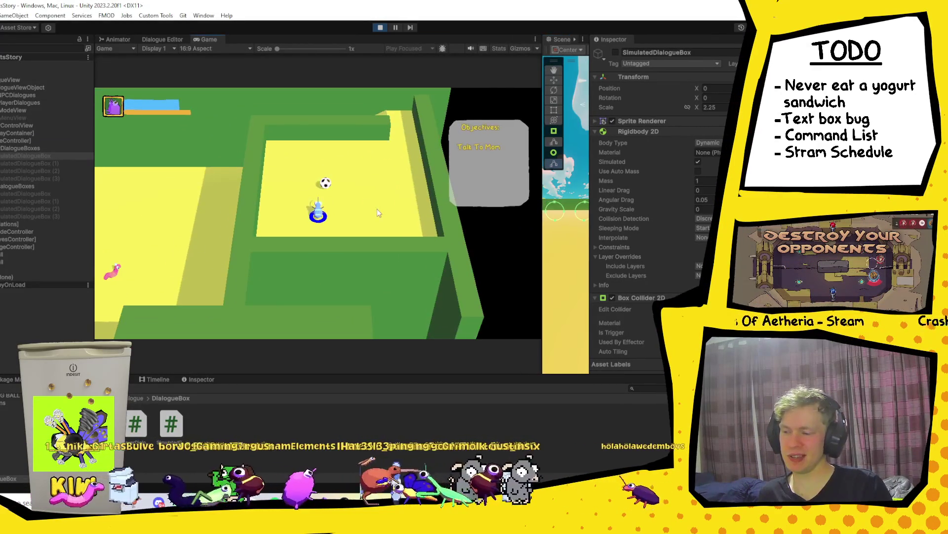
{"action": "key", "text": "d"}
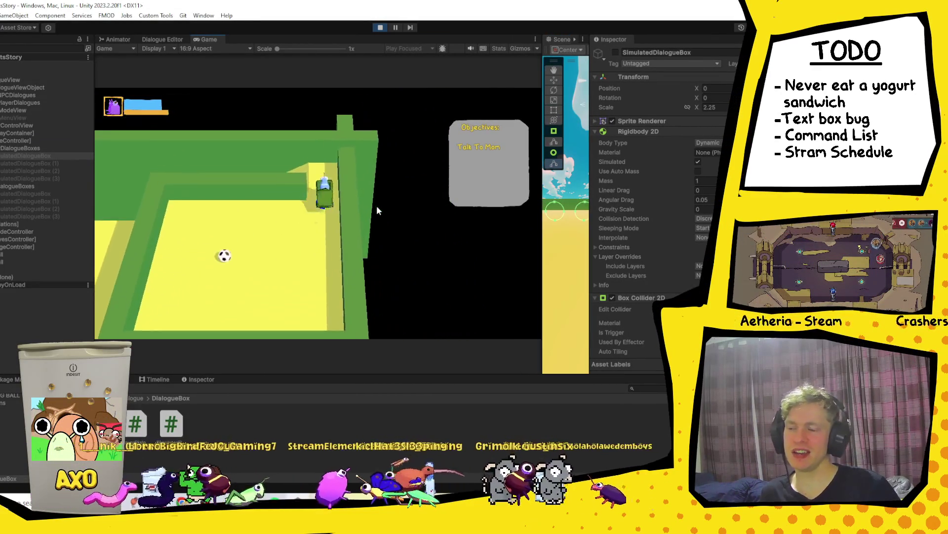
{"action": "key", "text": "a"}
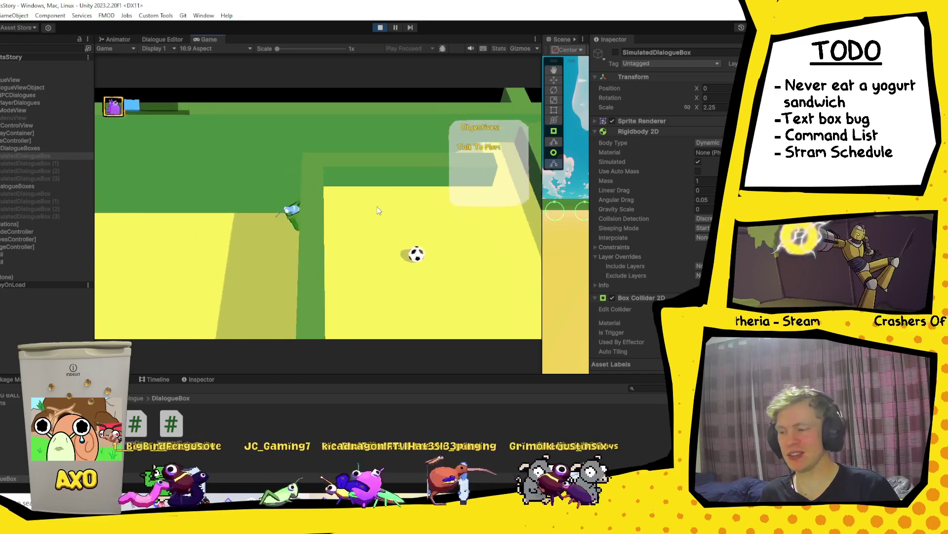
{"action": "key", "text": "s"}
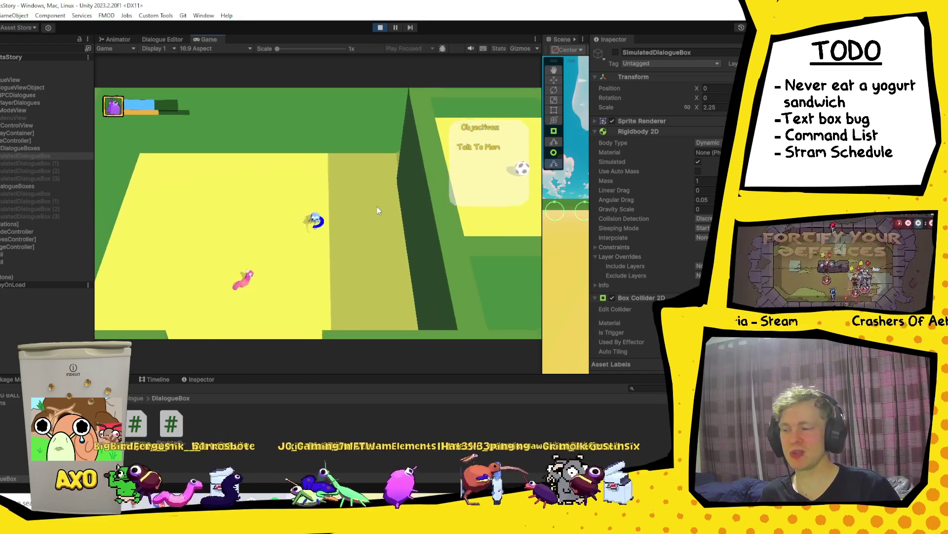
{"action": "key", "text": "s"}
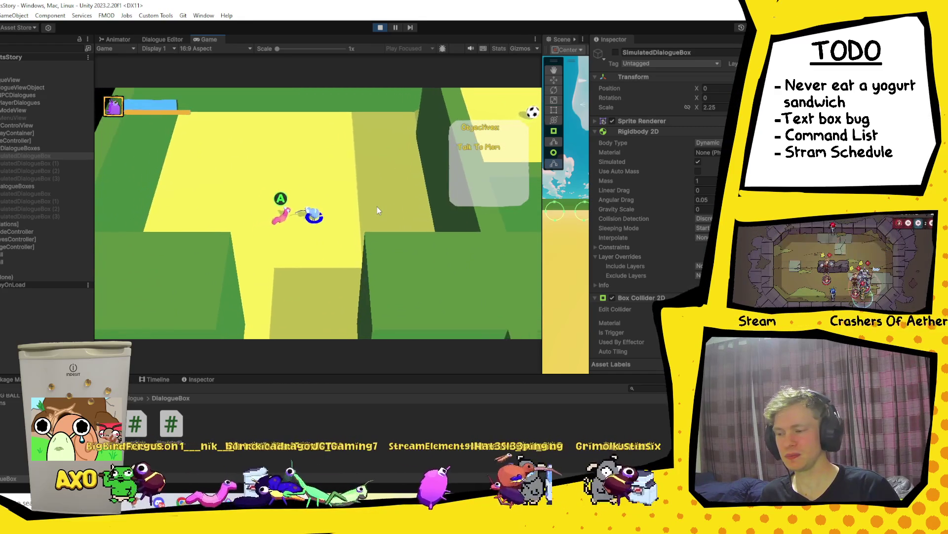
{"action": "key", "text": "space"}
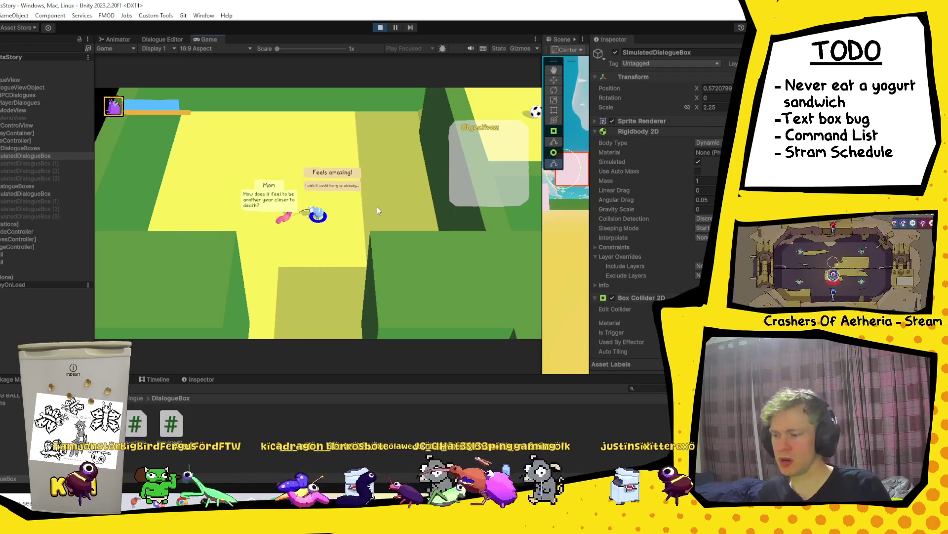
Step: Select another SimulatedDialogueBox object and widen the Scene view
{"action": "left_click", "coordinate": [39, 193]}
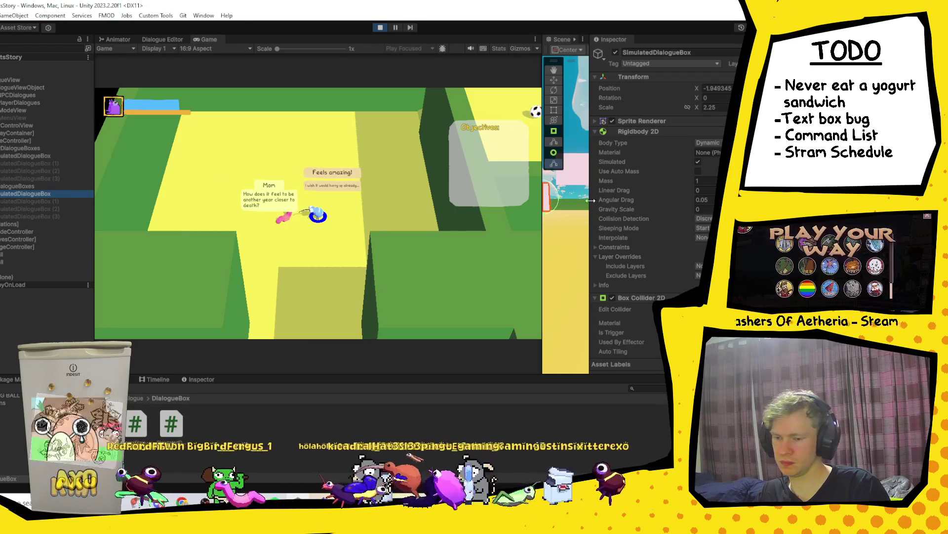
{"action": "left_click_drag", "start_coordinate": [628, 204], "coordinate": [741, 207]}
{"action": "left_click_drag", "start_coordinate": [544, 231], "coordinate": [336, 237]}
Step: Frame the dialogue box and click through scene objects to select the original SimulatedDialogueBox
{"action": "key", "text": "f"}
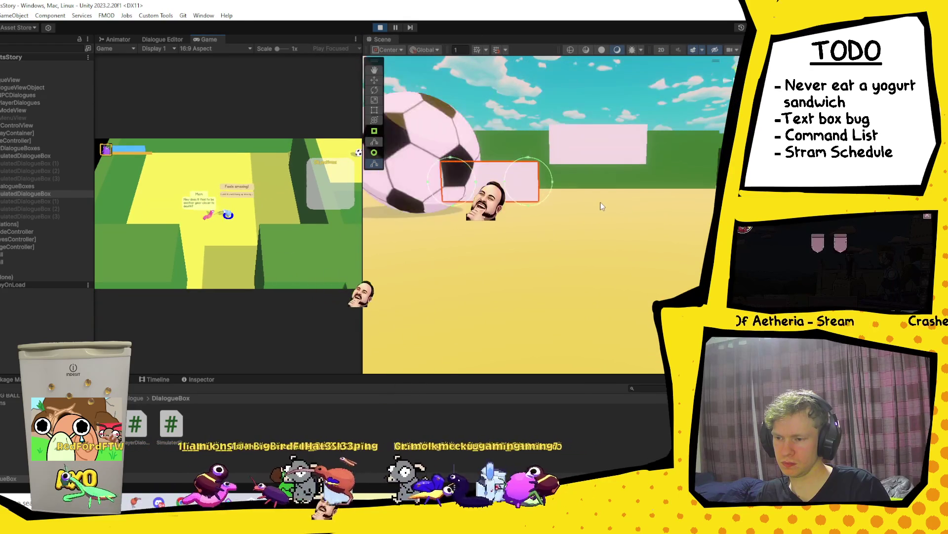
{"action": "scroll", "coordinate": [600, 206], "scroll_direction": "up", "scroll_amount": 2}
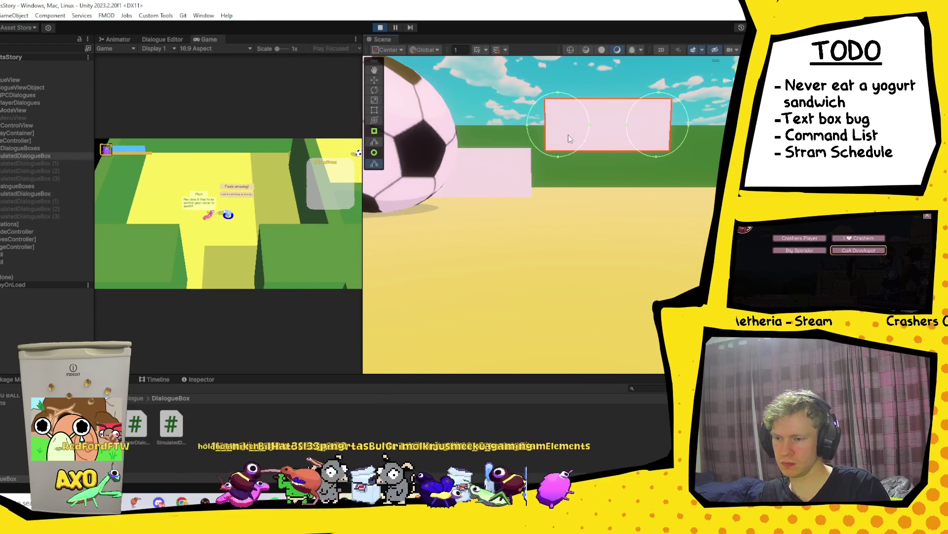
{"action": "left_click", "coordinate": [484, 201]}
{"action": "left_click", "coordinate": [503, 176]}
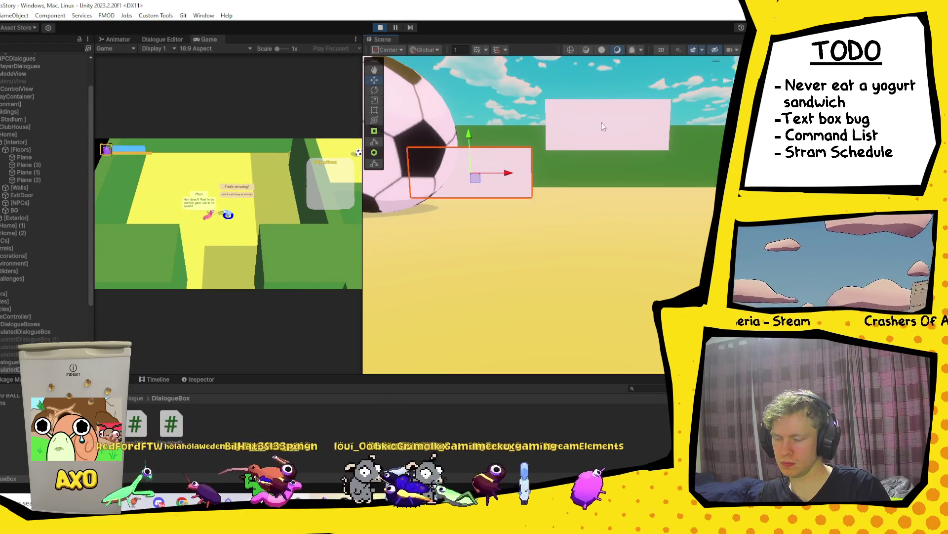
{"action": "left_click", "coordinate": [625, 120]}
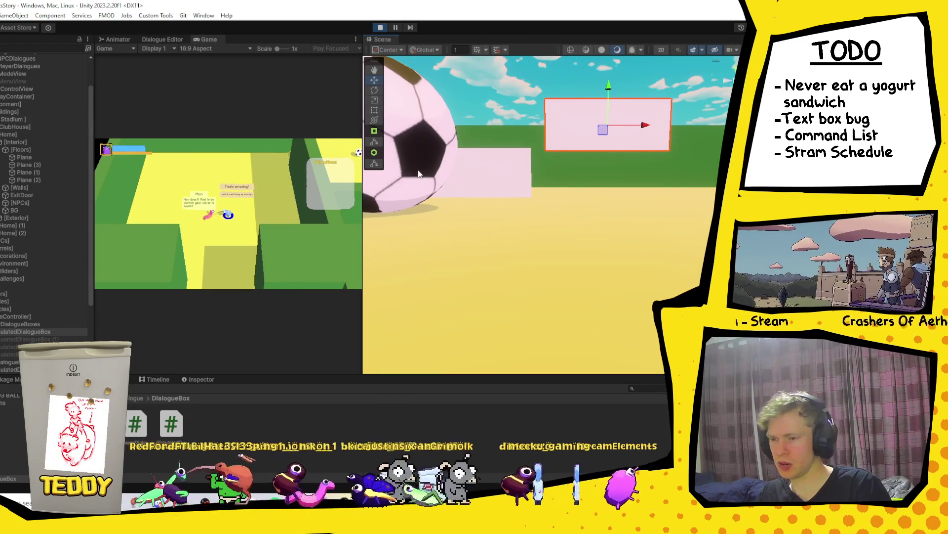
{"action": "left_click", "coordinate": [27, 337]}
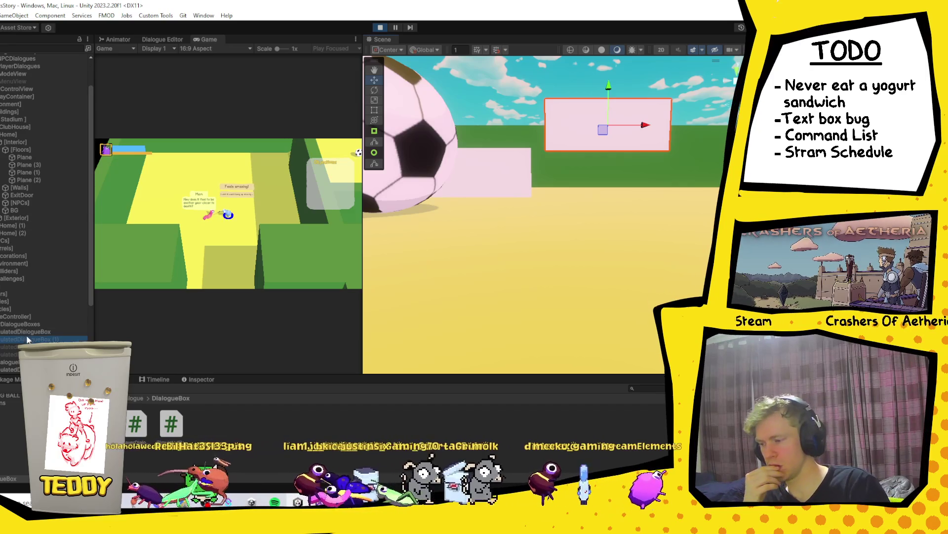
{"action": "left_click", "coordinate": [54, 331]}
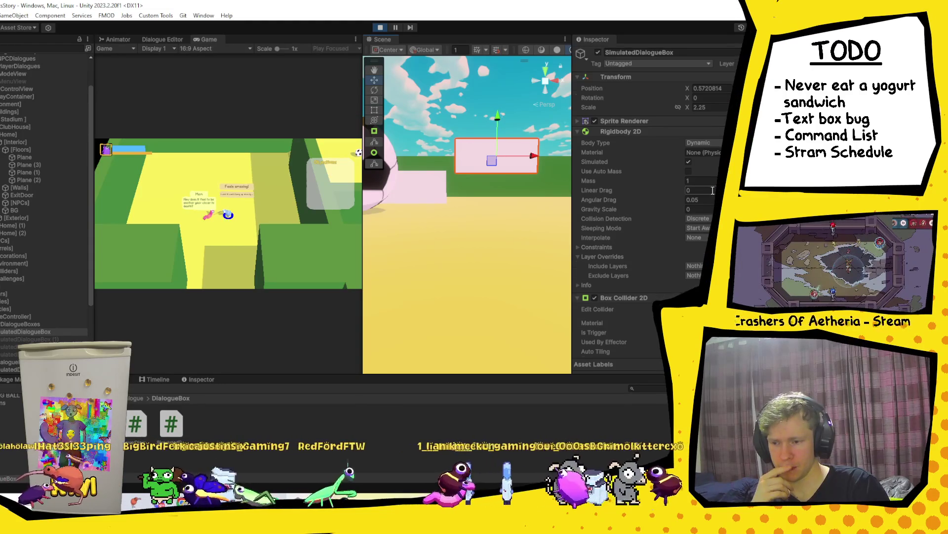
Step: Check its Circle Collider 2D (radius 0.25, offset 0.4) and stop play mode
{"action": "scroll", "coordinate": [712, 192], "scroll_direction": "down", "scroll_amount": 2}
{"action": "scroll", "coordinate": [640, 155], "scroll_direction": "down", "scroll_amount": 5}
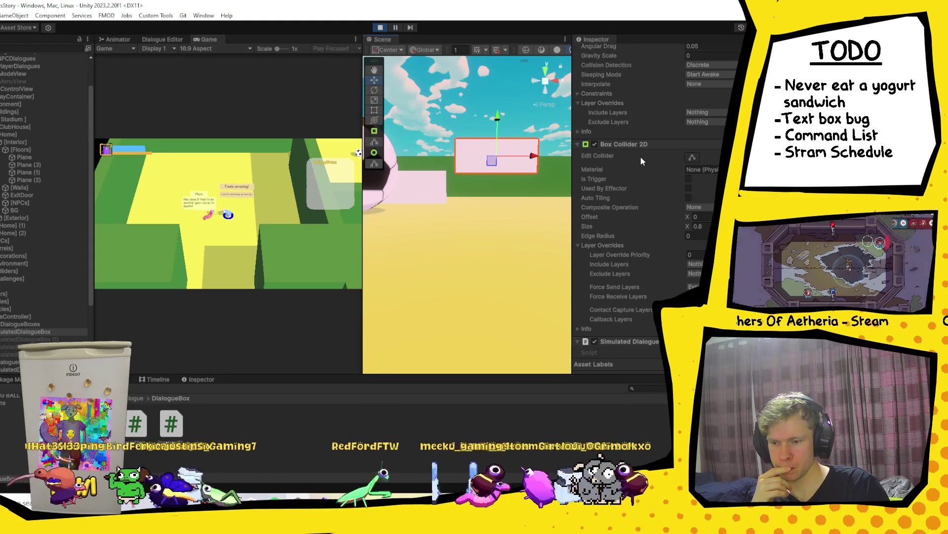
{"action": "scroll", "coordinate": [683, 201], "scroll_direction": "down", "scroll_amount": 5}
{"action": "scroll", "coordinate": [684, 201], "scroll_direction": "down", "scroll_amount": 5}
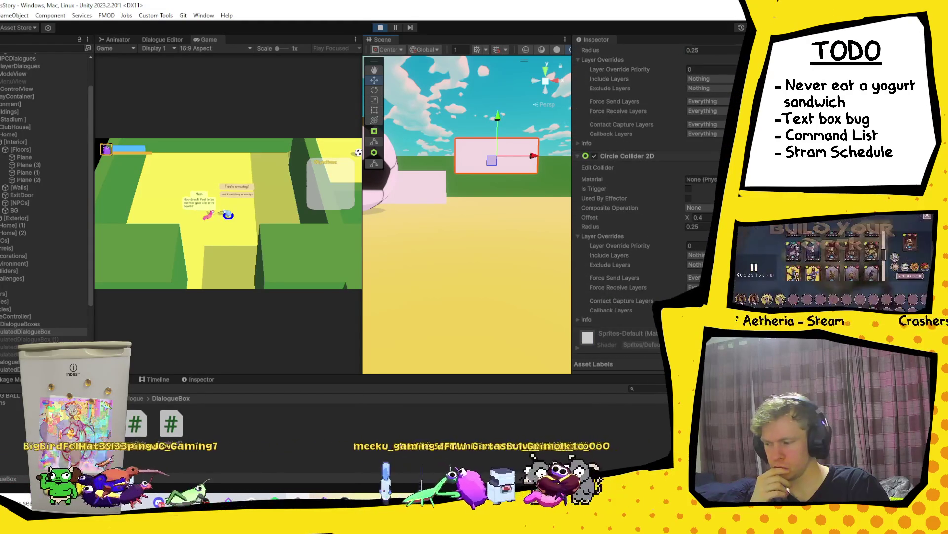
{"action": "key", "text": "ctrl+p"}
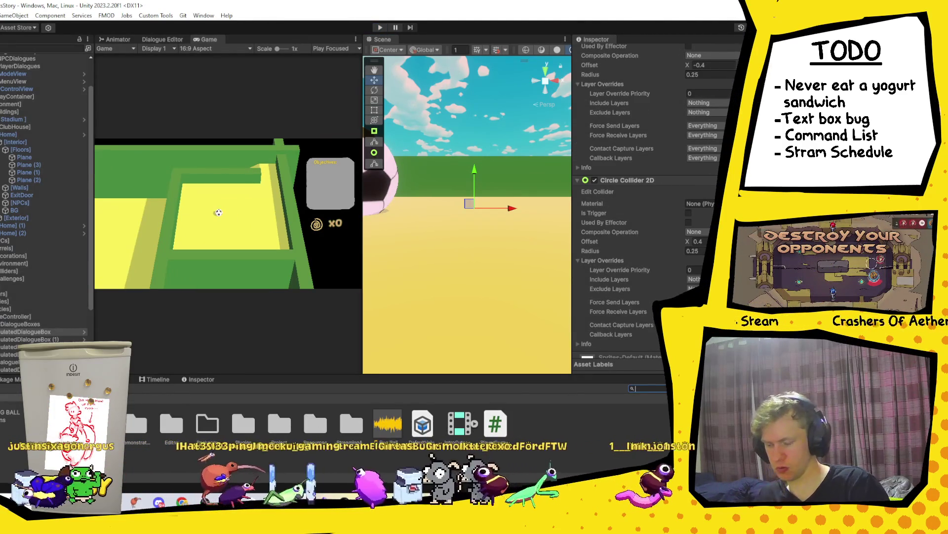
Step: Search the project for 'fri' and open the SimulatedDialogueBox prefab for editing
{"action": "key", "text": "ctrl+f"}
{"action": "type", "text": "fri"}
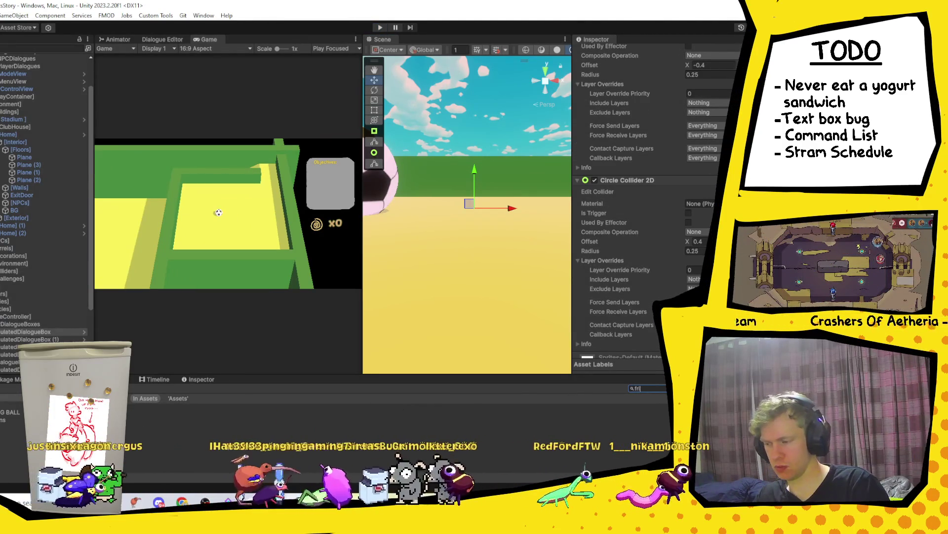
{"action": "key", "text": "Down"}
{"action": "scroll", "coordinate": [42, 323], "scroll_direction": "down", "scroll_amount": 4}
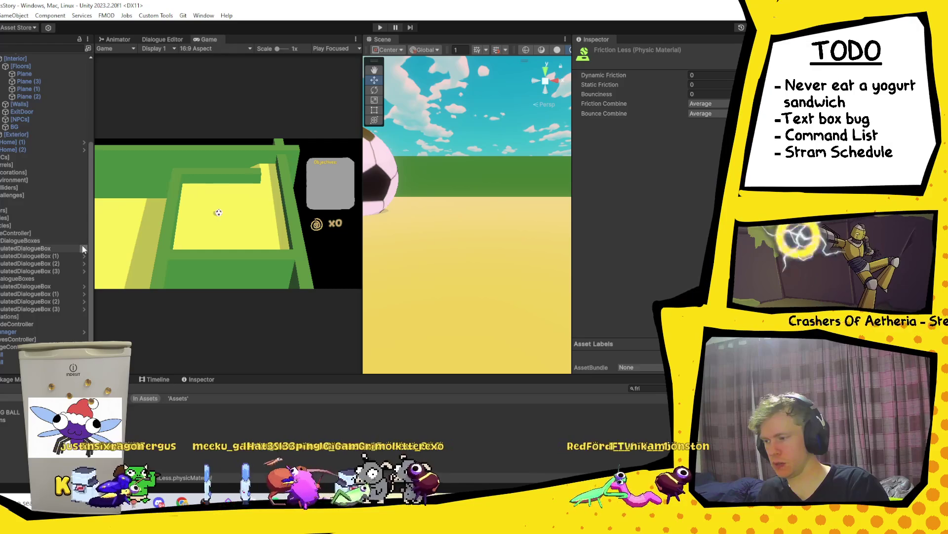
{"action": "left_click", "coordinate": [82, 247]}
{"action": "scroll", "coordinate": [694, 235], "scroll_direction": "down", "scroll_amount": 10}
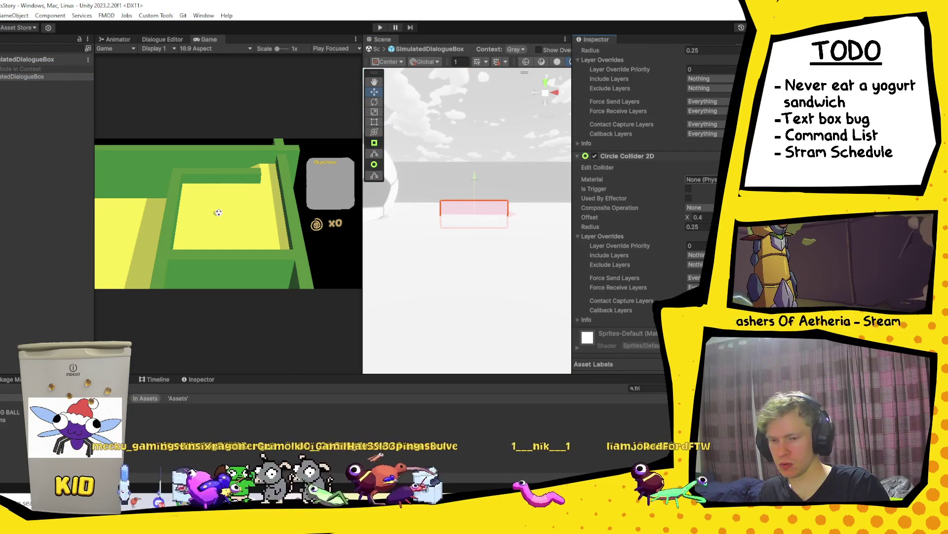
{"action": "scroll", "coordinate": [713, 197], "scroll_direction": "up", "scroll_amount": 5}
{"action": "scroll", "coordinate": [711, 197], "scroll_direction": "up", "scroll_amount": 3}
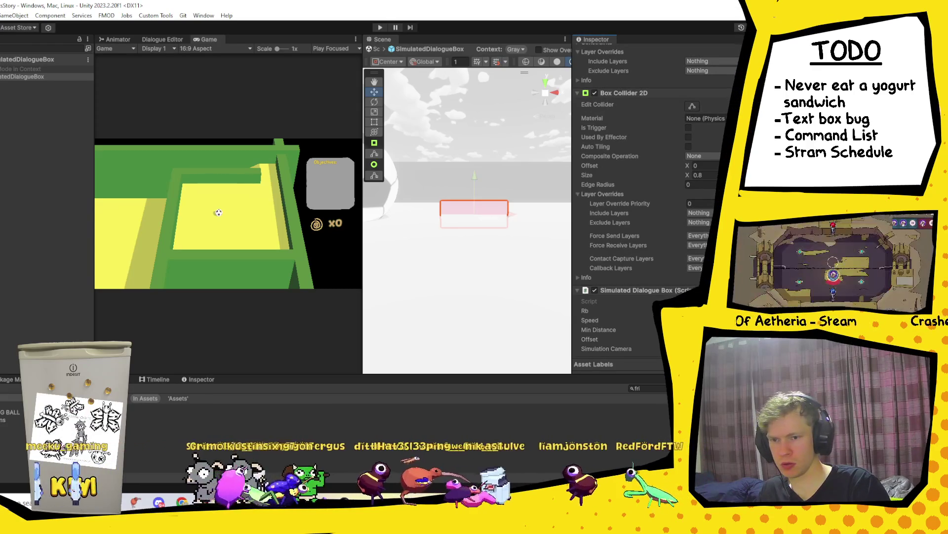
Step: Inspect the FrictionLess physic material's zero friction and bounciness, then clear the search
{"action": "double_click", "coordinate": [706, 118]}
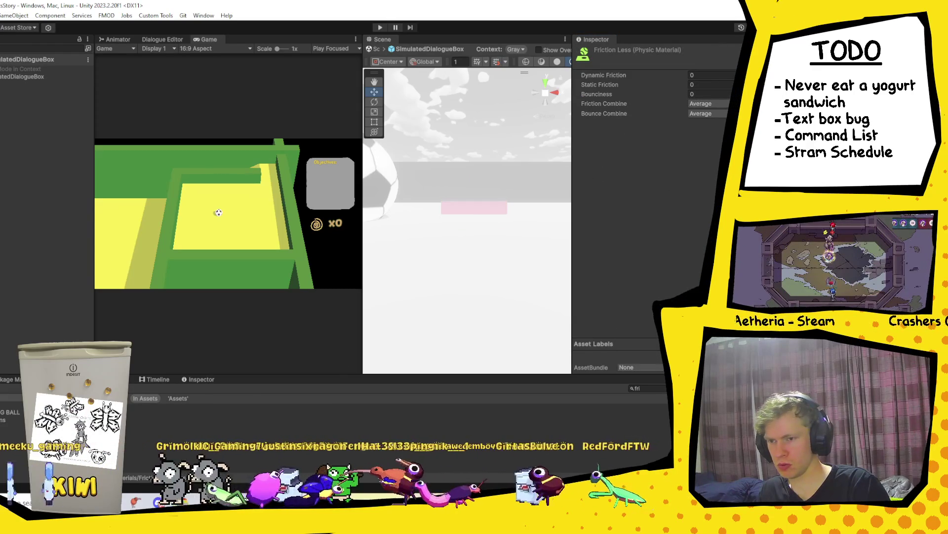
{"action": "left_click", "coordinate": [30, 69]}
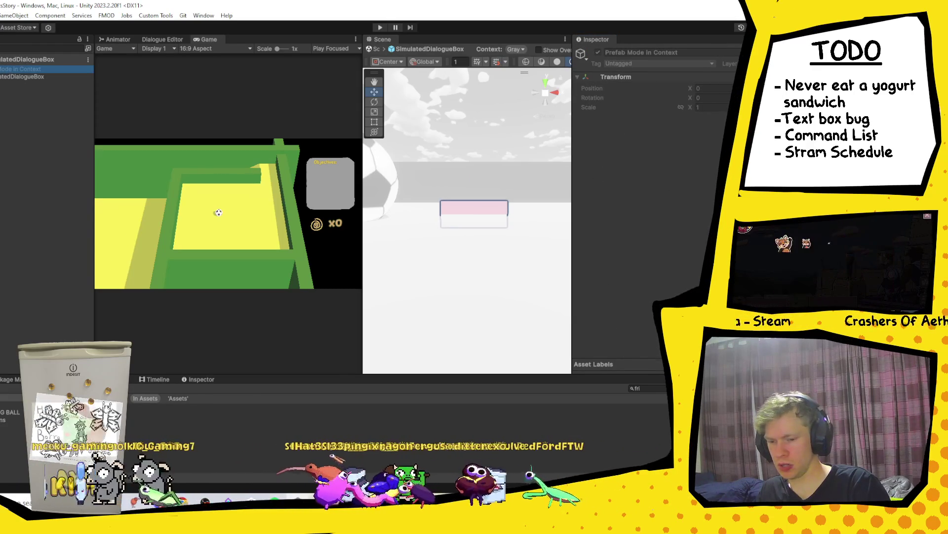
{"action": "left_click", "coordinate": [649, 408]}
{"action": "left_click", "coordinate": [661, 389]}
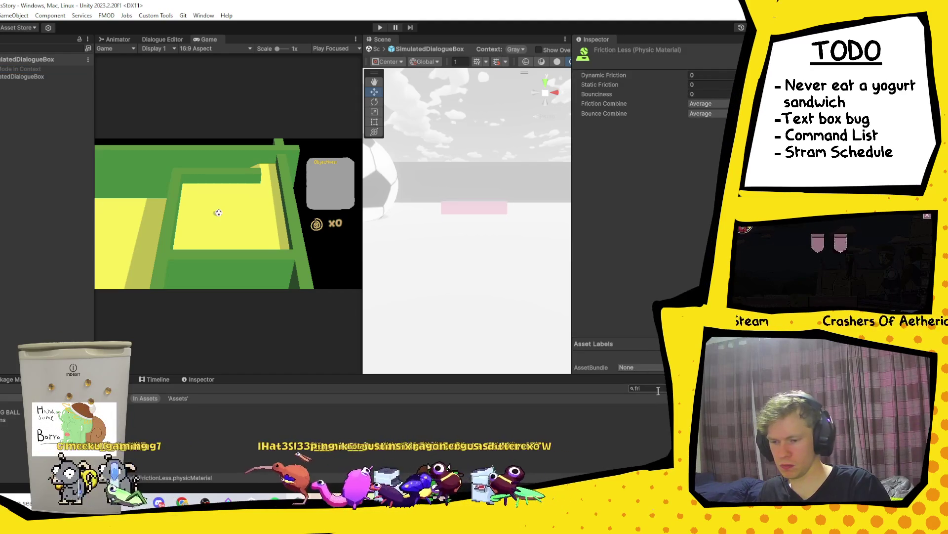
Step: Create a Physics Material 2D named 'Friction Less 2D' in the Physics Materials folder
{"action": "right_click", "coordinate": [178, 423]}
{"action": "mouse_move", "coordinate": [254, 242]}
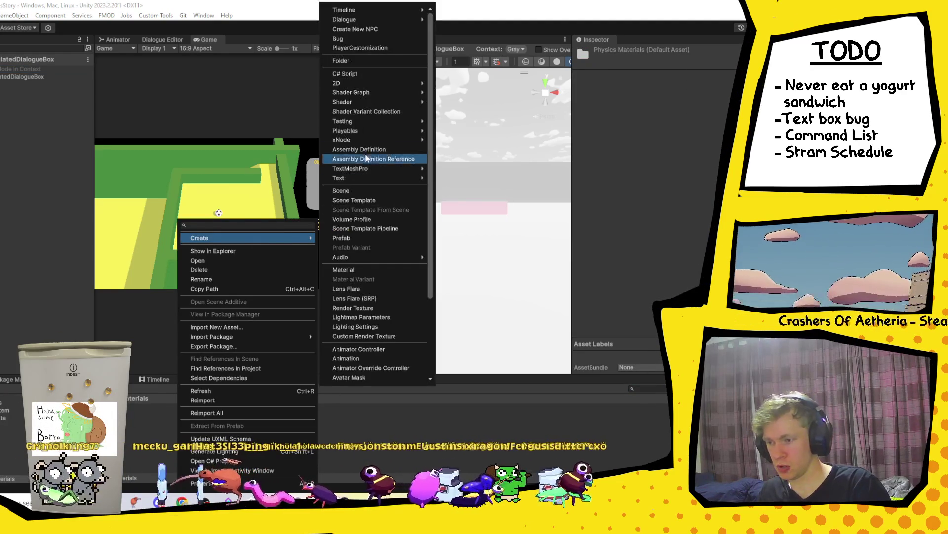
{"action": "mouse_move", "coordinate": [424, 85]}
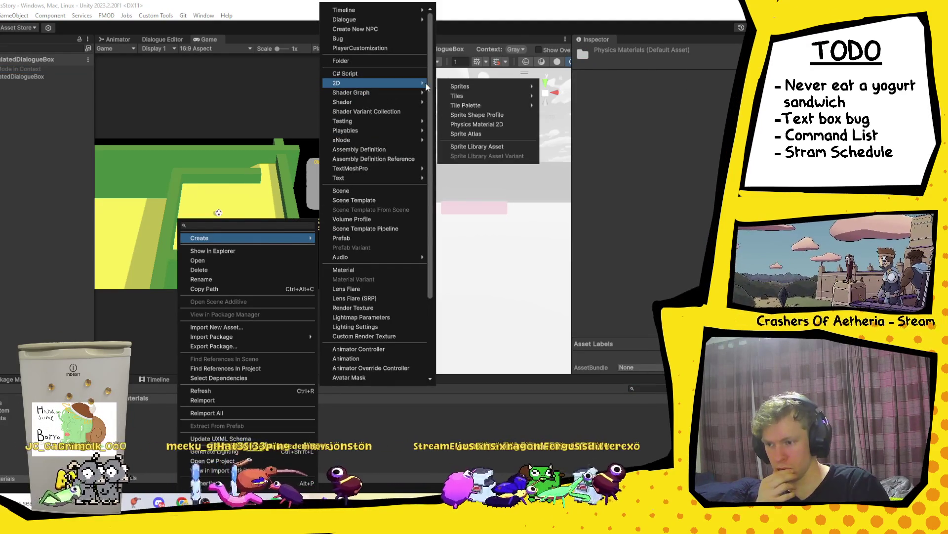
{"action": "left_click", "coordinate": [496, 126]}
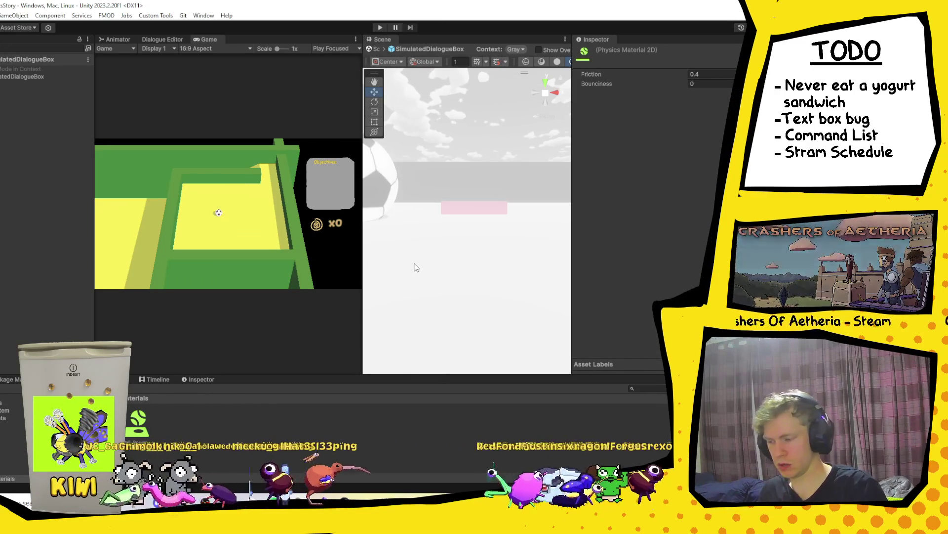
{"action": "type", "text": "Friction Less"}
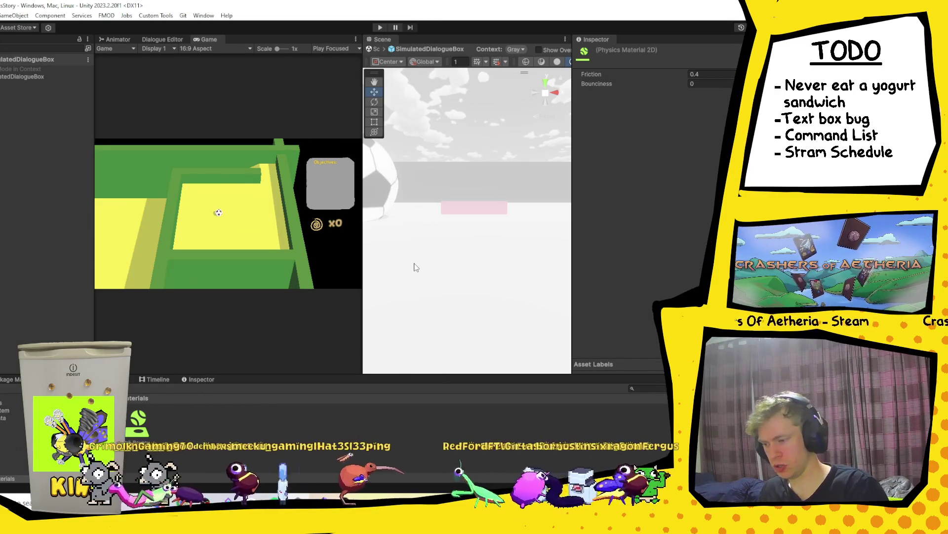
{"action": "key", "text": "Return"}
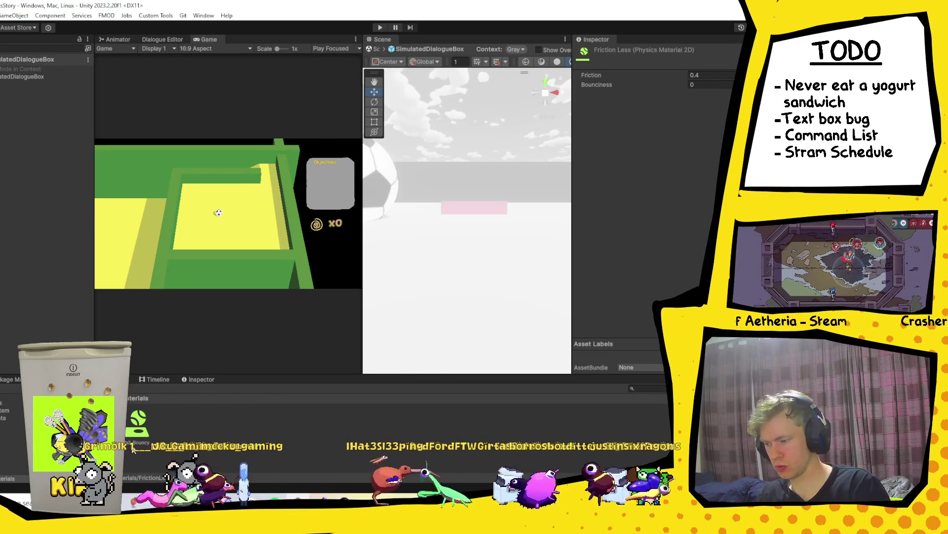
{"action": "type", "text": "2D"}
{"action": "key", "text": "Return"}
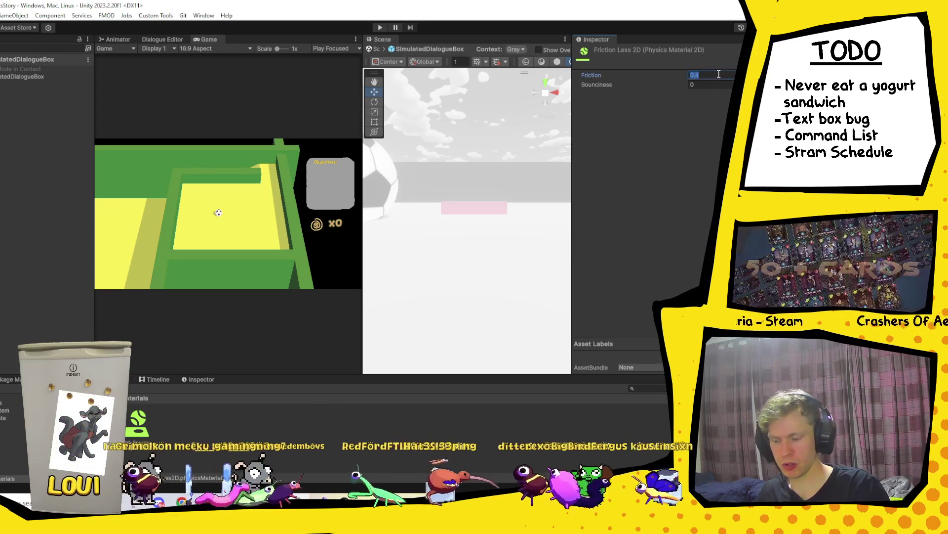
{"action": "type", "text": "0"}
Step: Set its friction to 0, compare with the old Friction Less material, and select SimulatedDialogueBox
{"action": "left_click_drag", "start_coordinate": [592, 75], "coordinate": [14, 85]}
{"action": "left_click", "coordinate": [20, 77]}
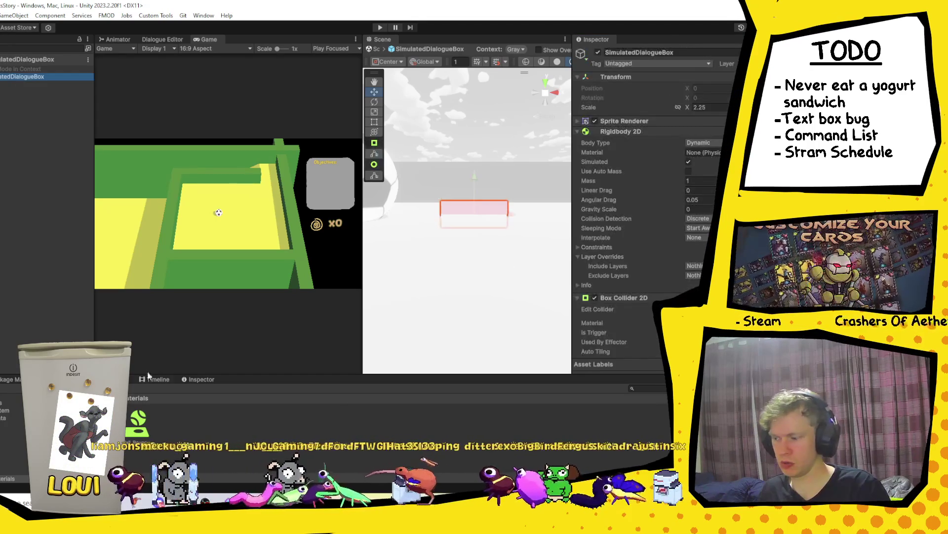
{"action": "left_click", "coordinate": [153, 478]}
{"action": "left_click", "coordinate": [139, 420]}
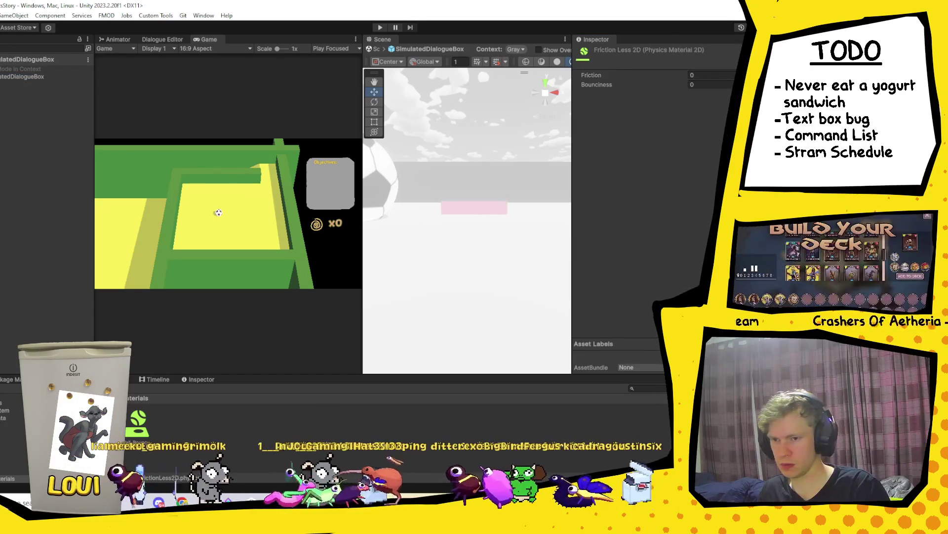
{"action": "left_click", "coordinate": [31, 77]}
{"action": "scroll", "coordinate": [713, 193], "scroll_direction": "down", "scroll_amount": 3}
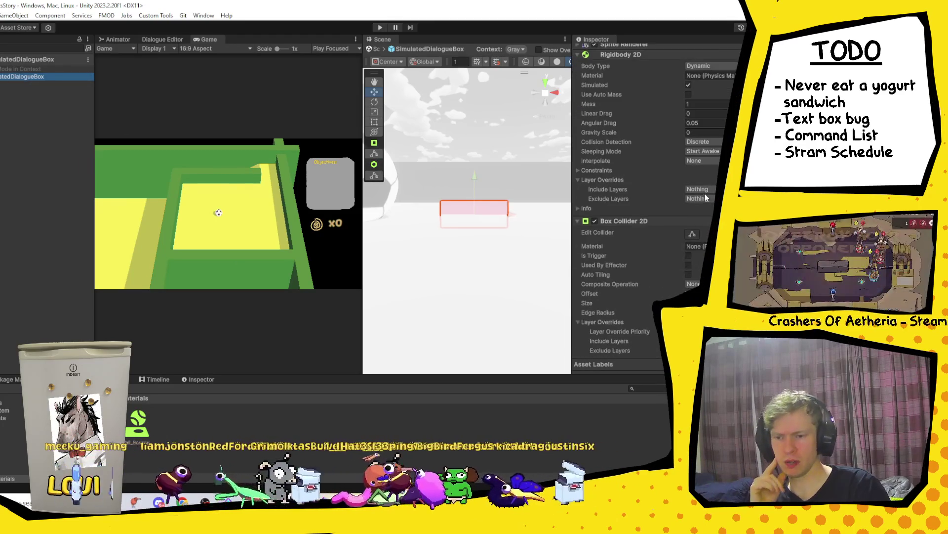
{"action": "scroll", "coordinate": [703, 195], "scroll_direction": "down", "scroll_amount": 7}
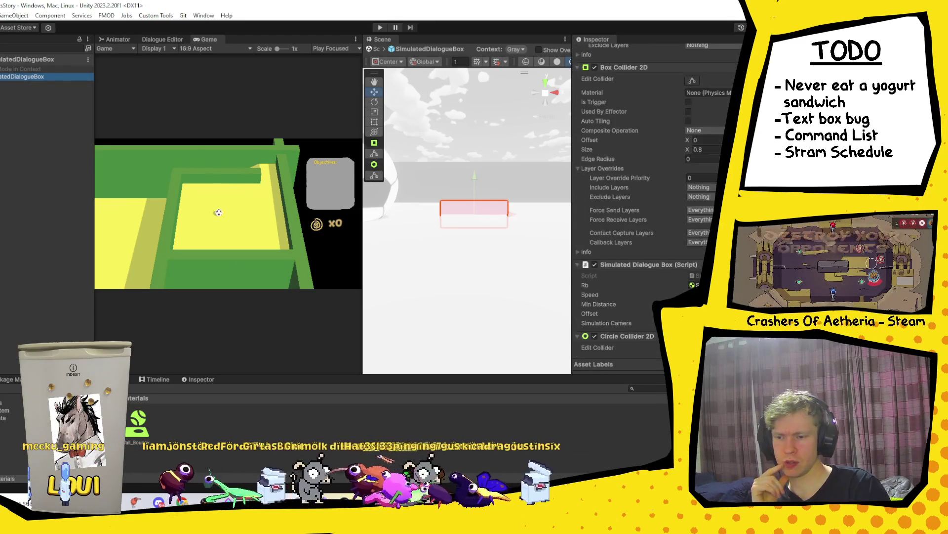
Step: Assign Friction Less 2D to the Rigidbody 2D and colliders, then exit prefab mode
{"action": "scroll", "coordinate": [657, 198], "scroll_direction": "up", "scroll_amount": 10}
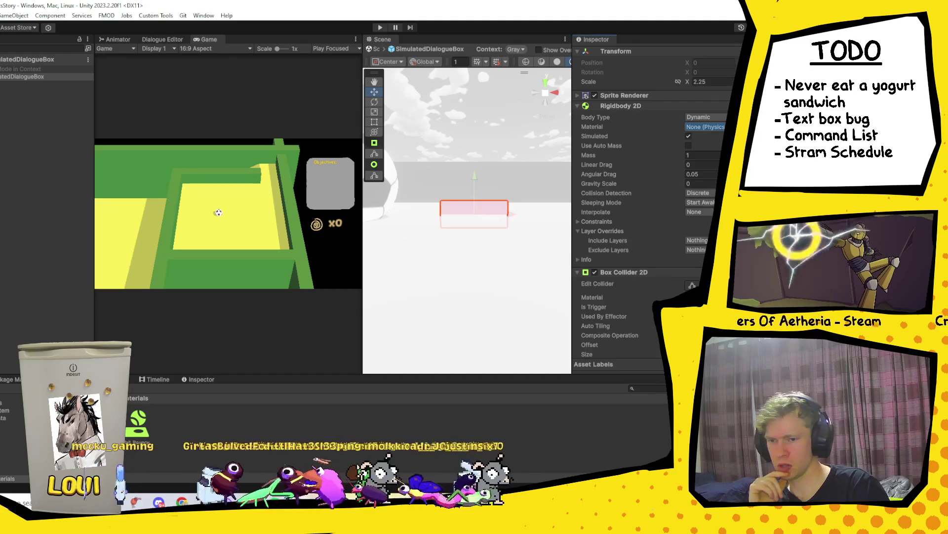
{"action": "scroll", "coordinate": [657, 197], "scroll_direction": "down", "scroll_amount": 4}
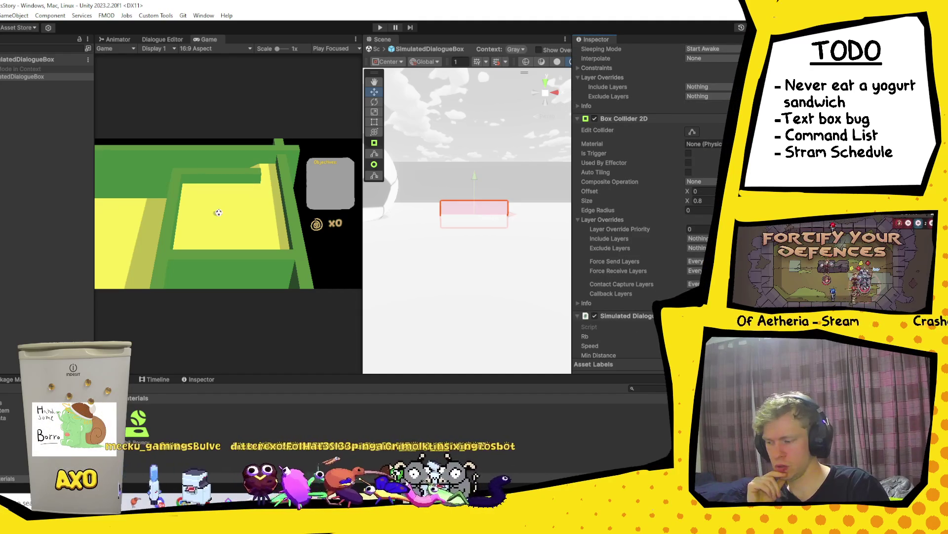
{"action": "left_click", "coordinate": [716, 145]}
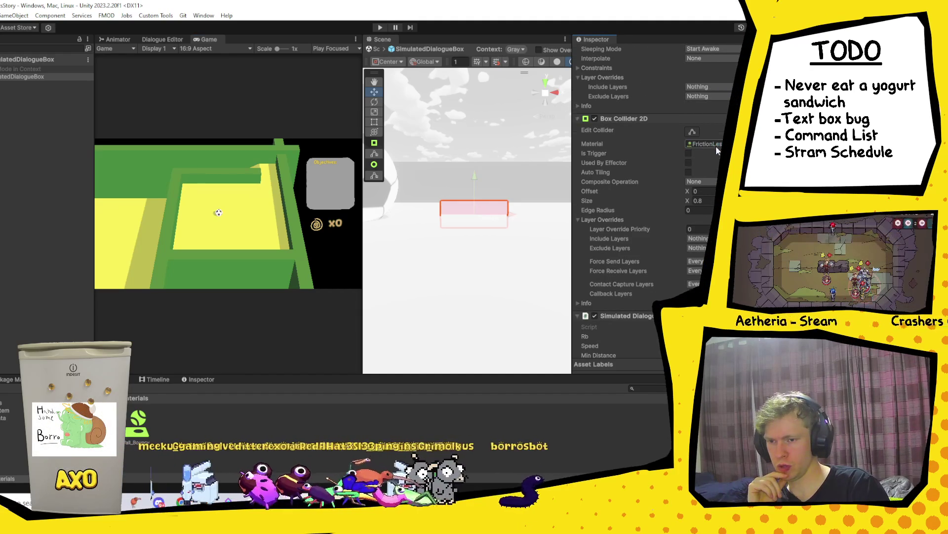
{"action": "scroll", "coordinate": [715, 143], "scroll_direction": "down", "scroll_amount": 7}
{"action": "left_click_drag", "start_coordinate": [148, 425], "coordinate": [706, 131]}
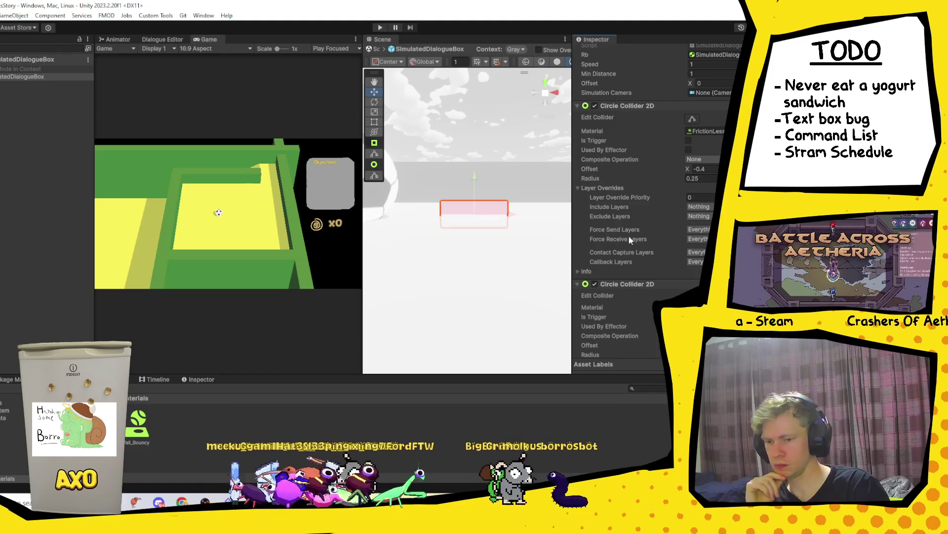
{"action": "scroll", "coordinate": [657, 208], "scroll_direction": "down", "scroll_amount": 3}
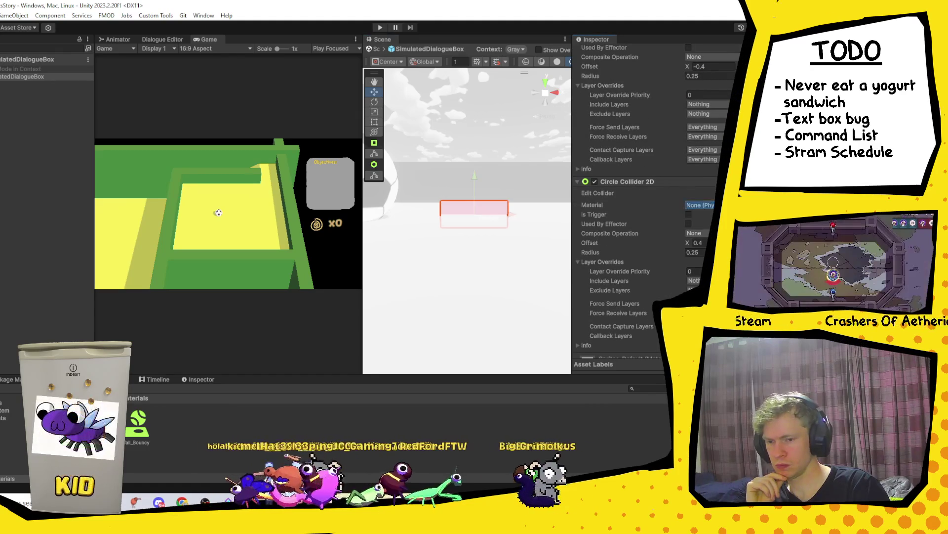
{"action": "scroll", "coordinate": [708, 205], "scroll_direction": "up", "scroll_amount": 7}
{"action": "scroll", "coordinate": [705, 200], "scroll_direction": "up", "scroll_amount": 5}
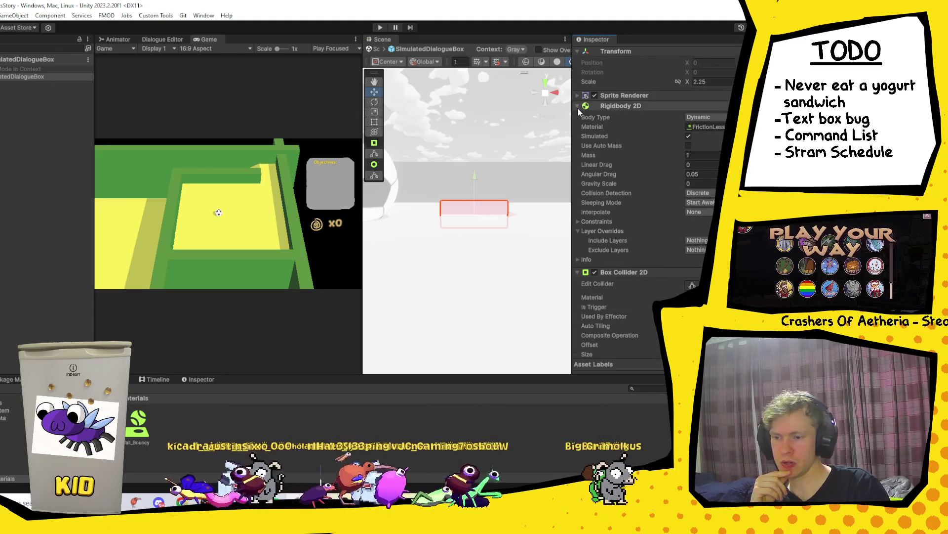
{"action": "scroll", "coordinate": [591, 173], "scroll_direction": "up", "scroll_amount": 1}
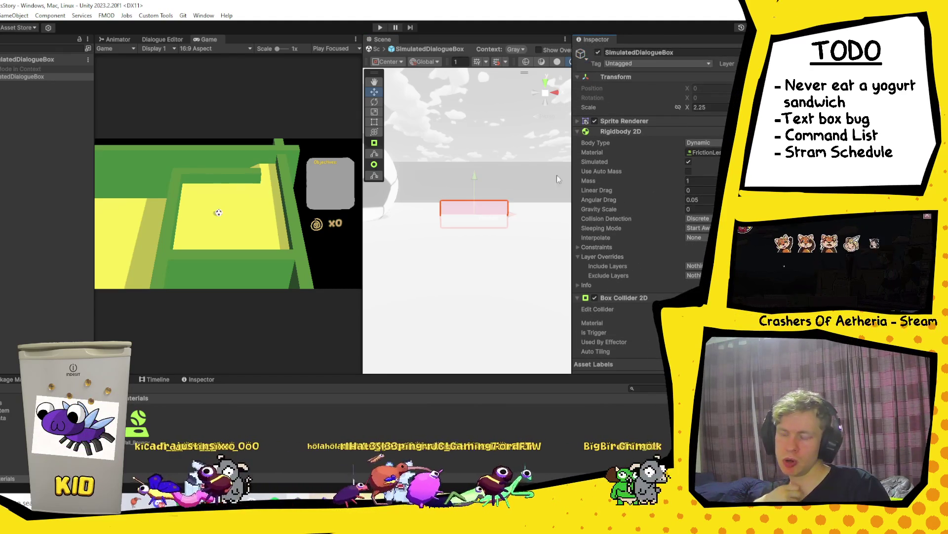
{"action": "left_click", "coordinate": [374, 49]}
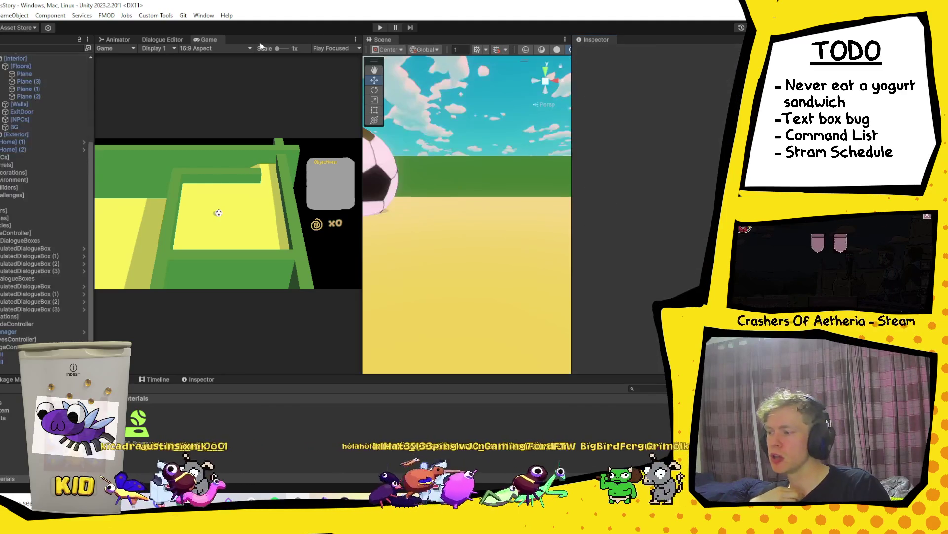
Step: Test the dialogue boxes in play mode, stop, and reopen the SimulatedDialogueBox prefab
{"action": "left_click", "coordinate": [381, 27]}
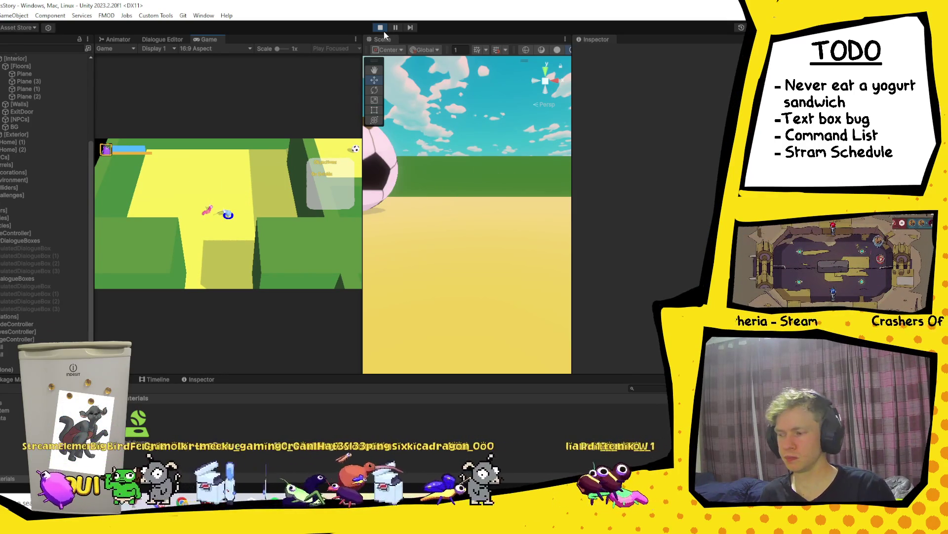
{"action": "left_click", "coordinate": [381, 28]}
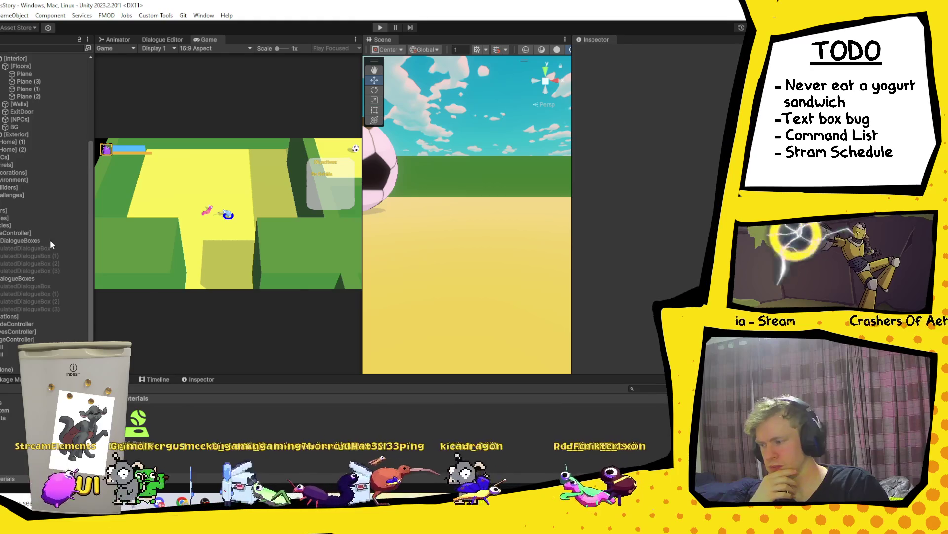
{"action": "left_click", "coordinate": [83, 249]}
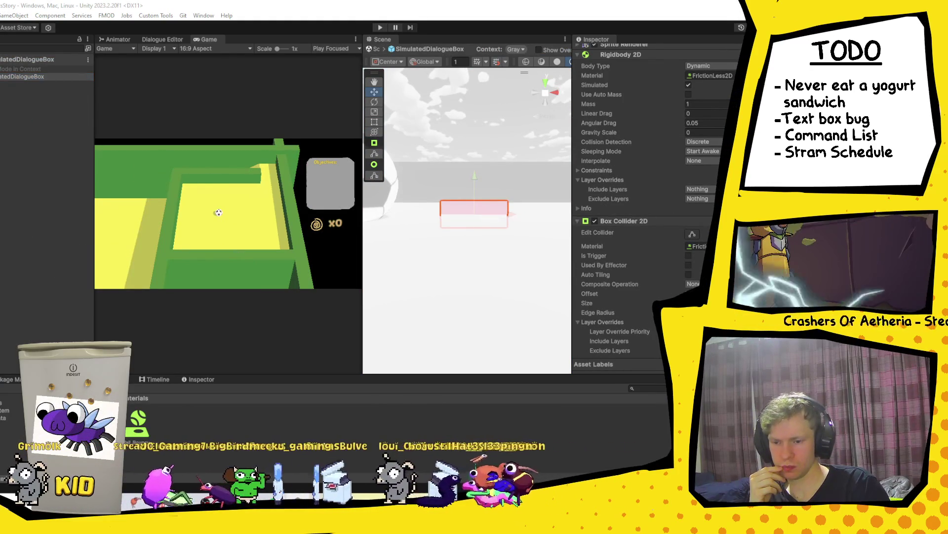
Step: Remove the prefab's colliders, collapse Rigidbody 2D and the dialogue script, and list addable components
{"action": "left_click", "coordinate": [22, 77]}
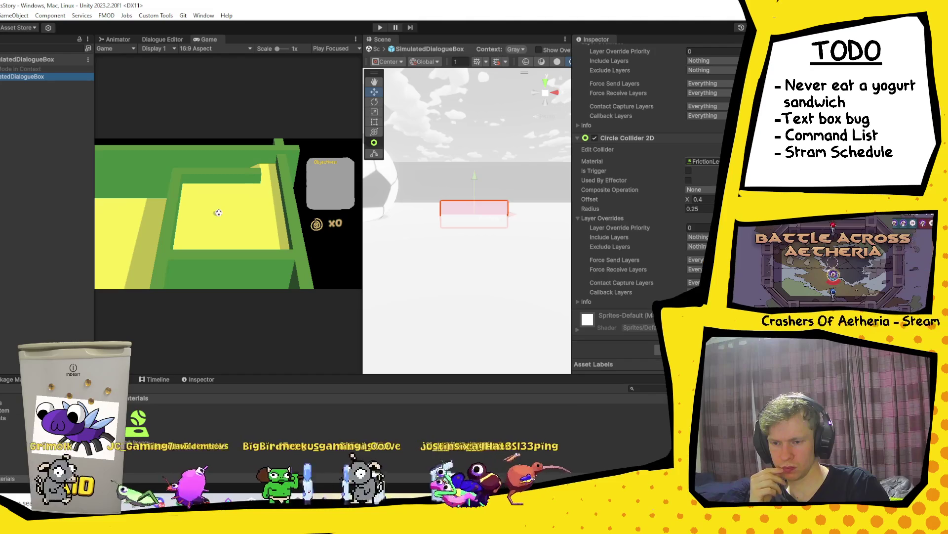
{"action": "key", "text": "ctrl+z"}
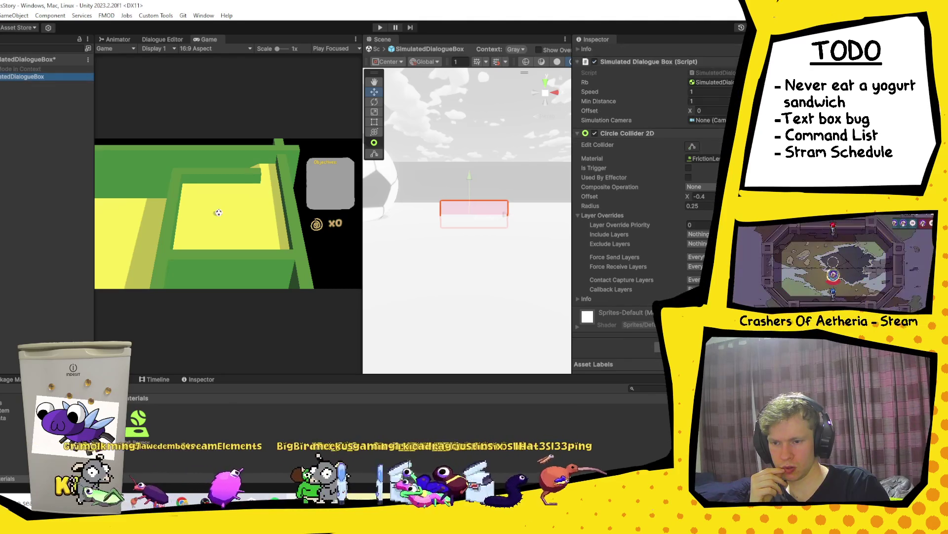
{"action": "key", "text": "ctrl+z"}
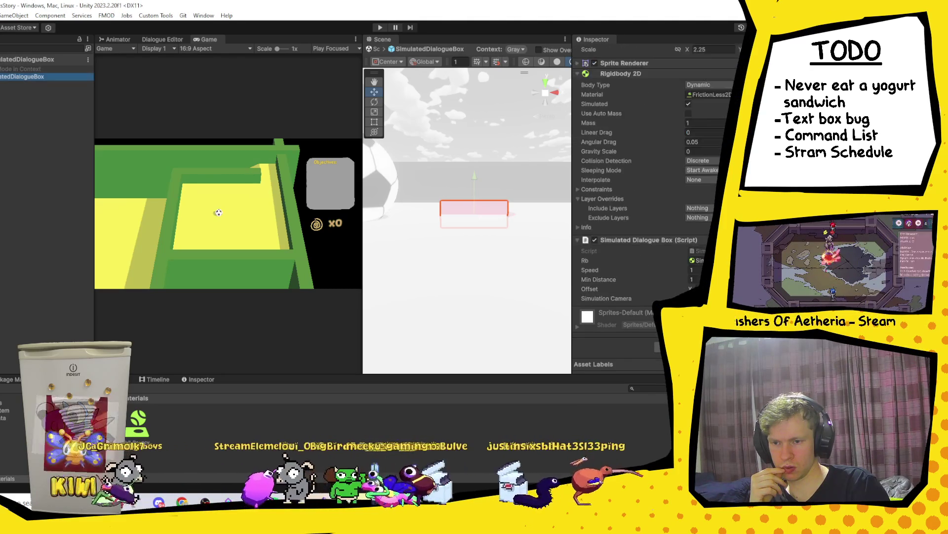
{"action": "left_click", "coordinate": [578, 131]}
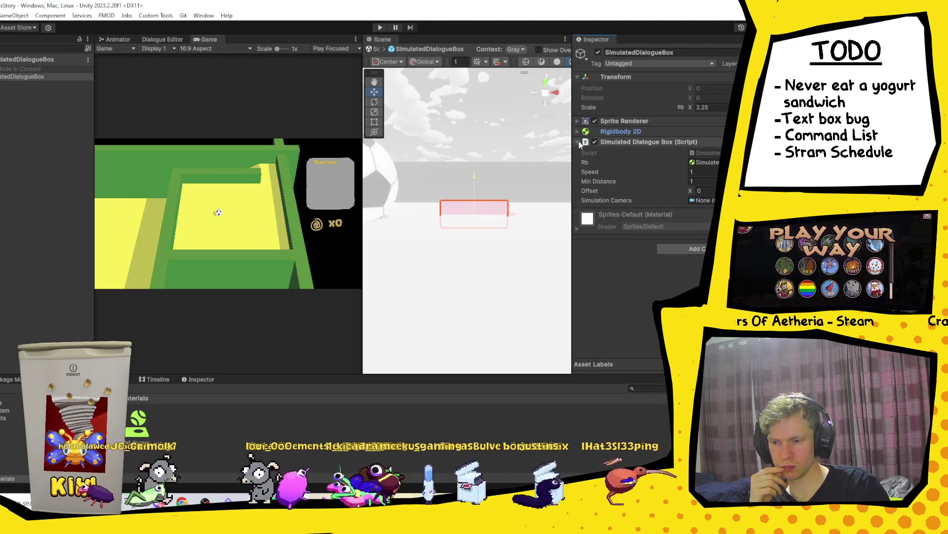
{"action": "left_click", "coordinate": [579, 142]}
{"action": "left_click", "coordinate": [706, 187]}
Step: Add a Capsule Collider 2D with horizontal direction to the dialogue box prefab
{"action": "type", "text": "cap"}
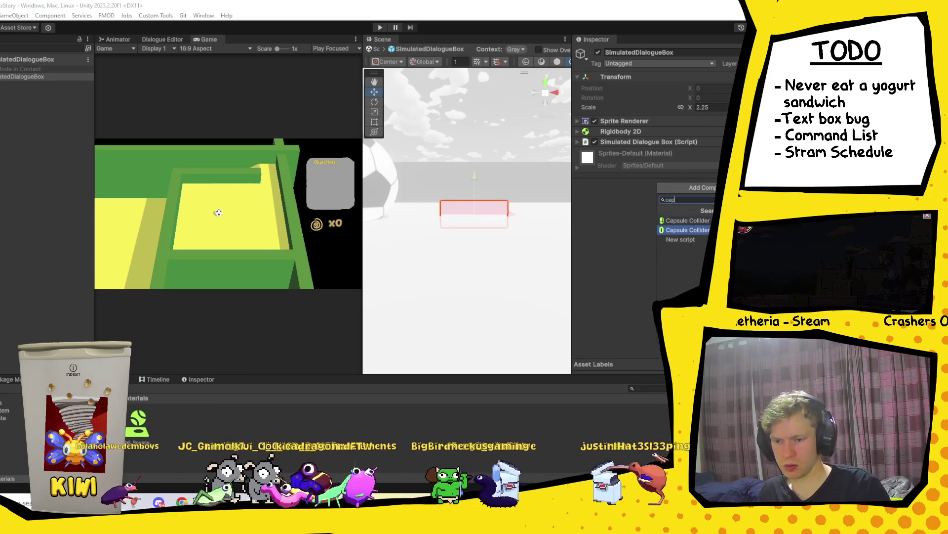
{"action": "left_click", "coordinate": [688, 230]}
{"action": "left_click", "coordinate": [696, 234]}
{"action": "left_click", "coordinate": [697, 247]}
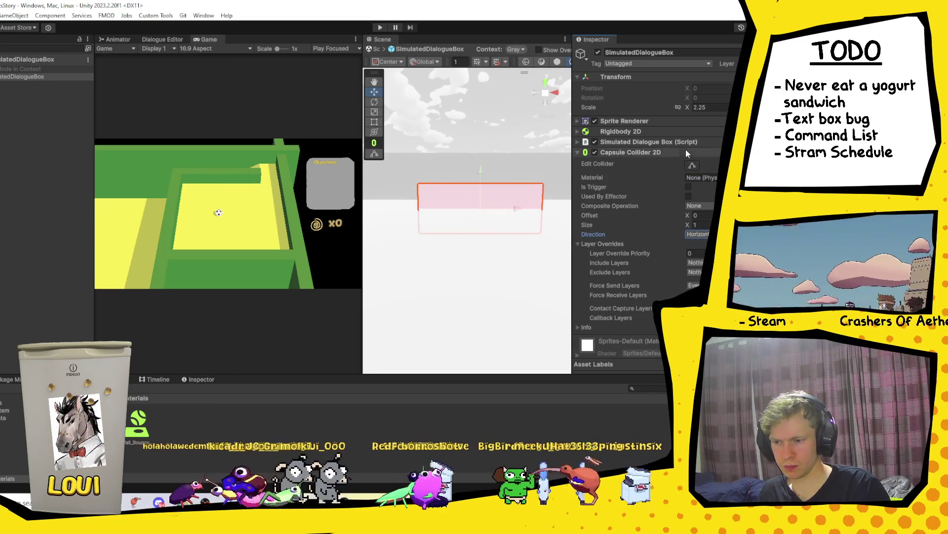
Step: Set the capsule collider's Size X to 1.15, leave Prefab Mode, and start play mode
{"action": "scroll", "coordinate": [482, 256], "scroll_direction": "up", "scroll_amount": 3}
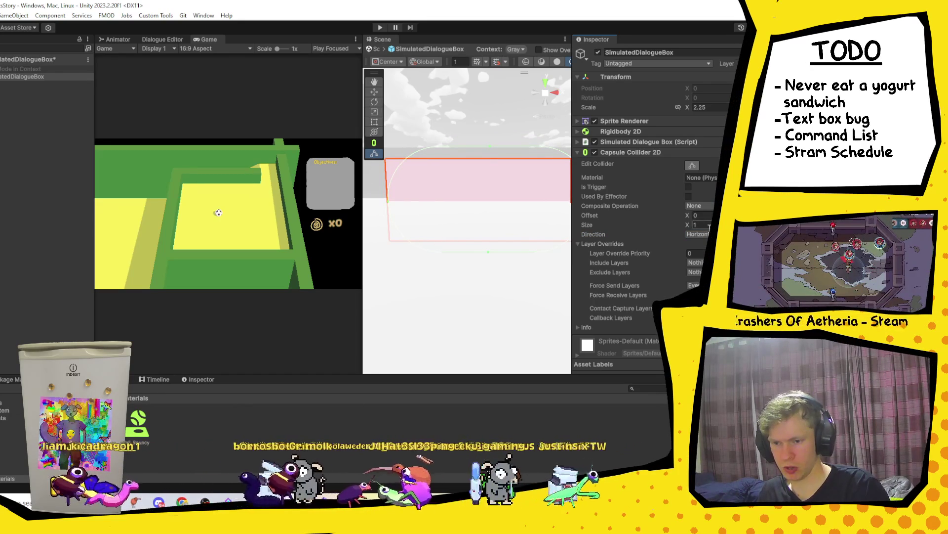
{"action": "type", "text": ".2"}
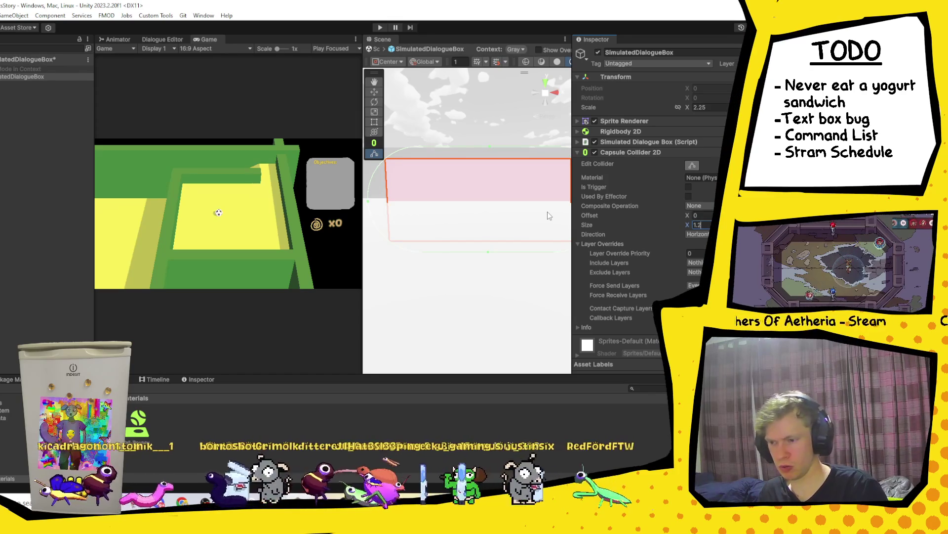
{"action": "key", "text": "BackSpace"}
{"action": "type", "text": "3"}
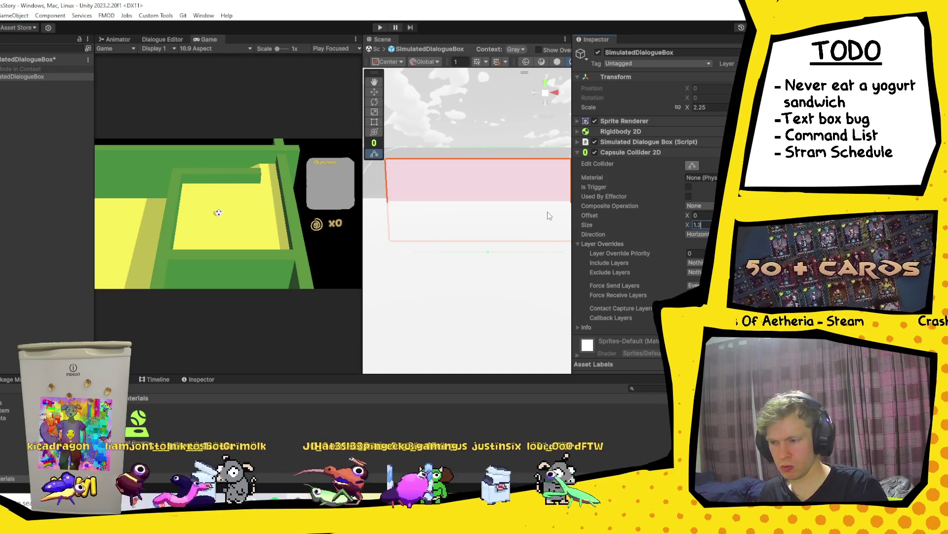
{"action": "key", "text": "BackSpace"}
{"action": "type", "text": "1"}
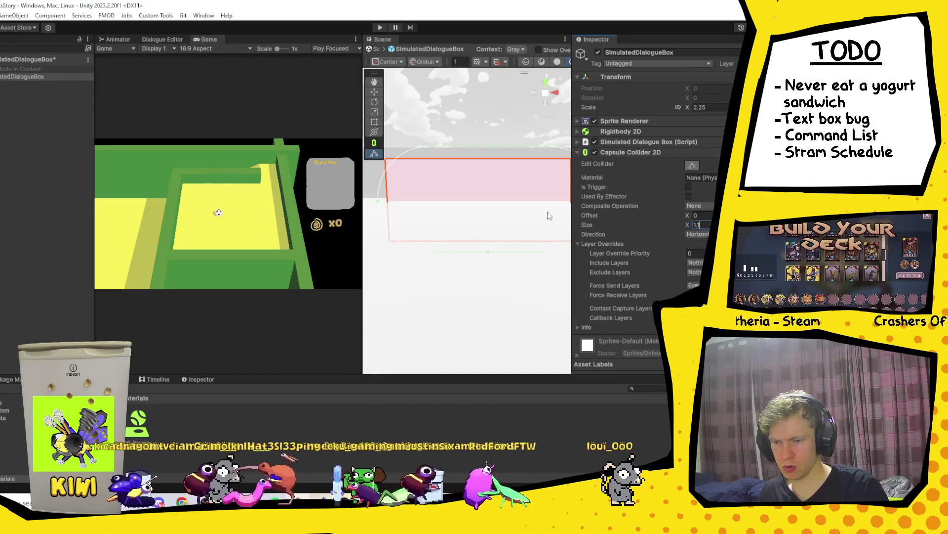
{"action": "type", "text": "5"}
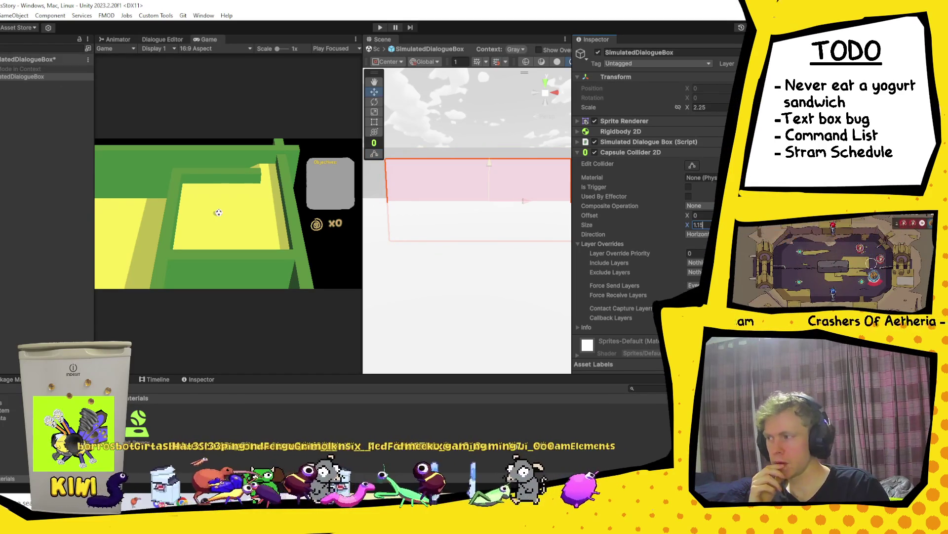
{"action": "left_click", "coordinate": [375, 49]}
{"action": "left_click", "coordinate": [379, 28]}
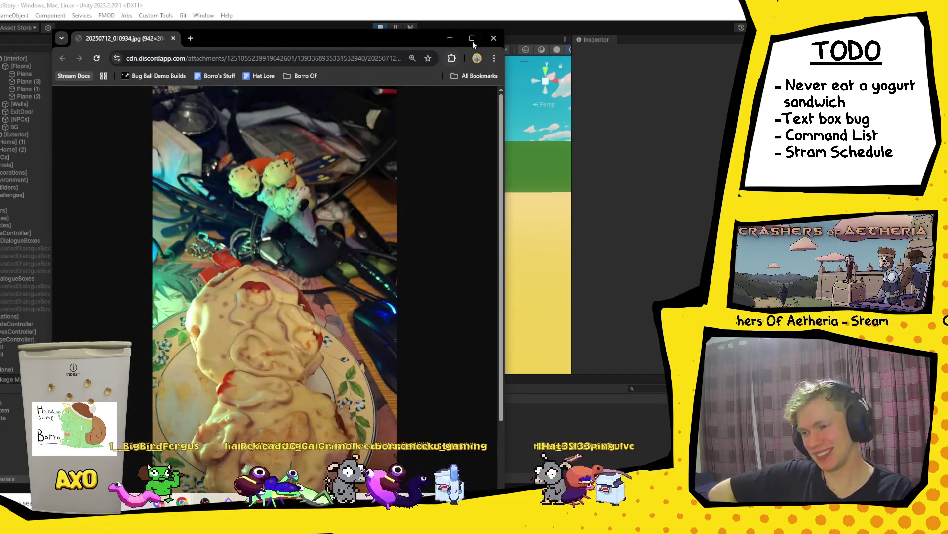
Step: Maximize the Chrome food photo, zoom in on the plush figure and back out, then close it
{"action": "left_click", "coordinate": [472, 41]}
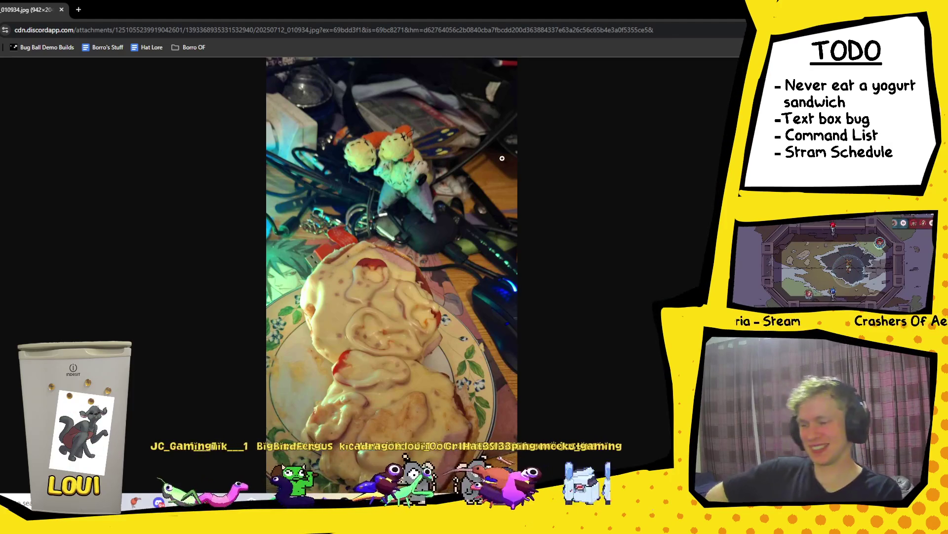
{"action": "left_click", "coordinate": [392, 163]}
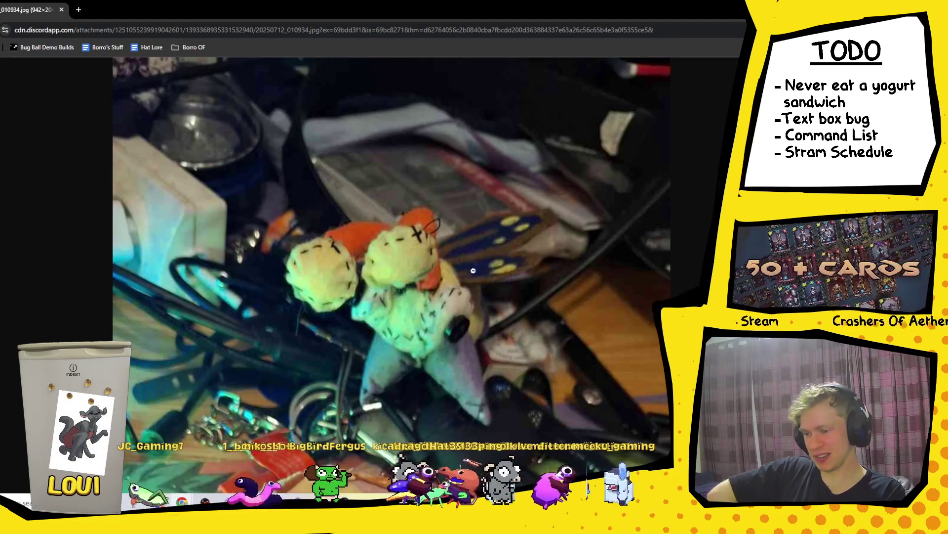
{"action": "left_click", "coordinate": [456, 368]}
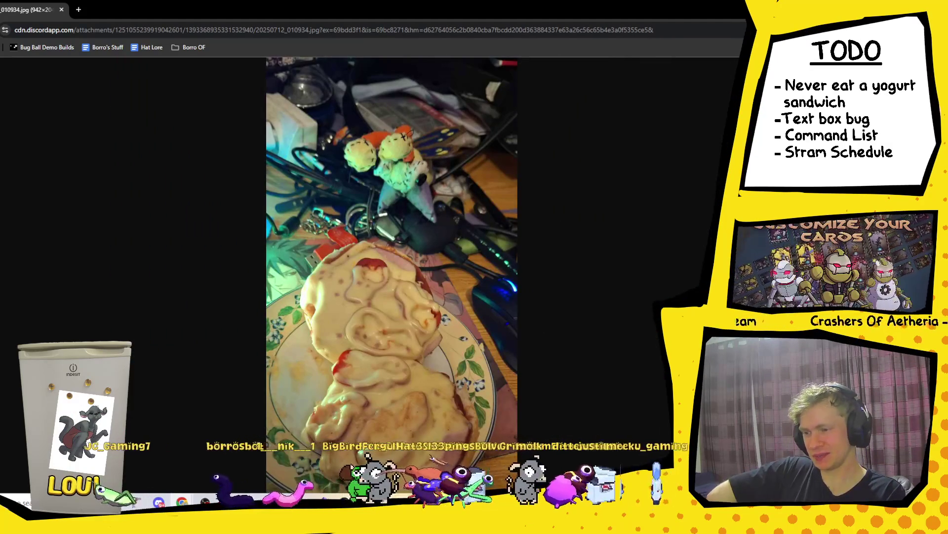
{"action": "key", "text": "ctrl+w"}
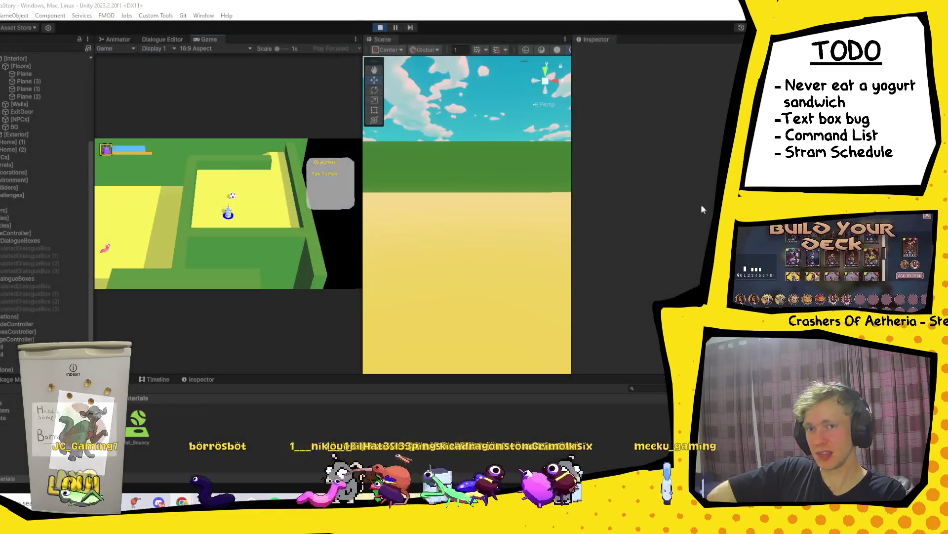
Step: Walk the player character into the next room and over to Mom
{"action": "left_click", "coordinate": [282, 205]}
{"action": "left_click", "coordinate": [283, 205]}
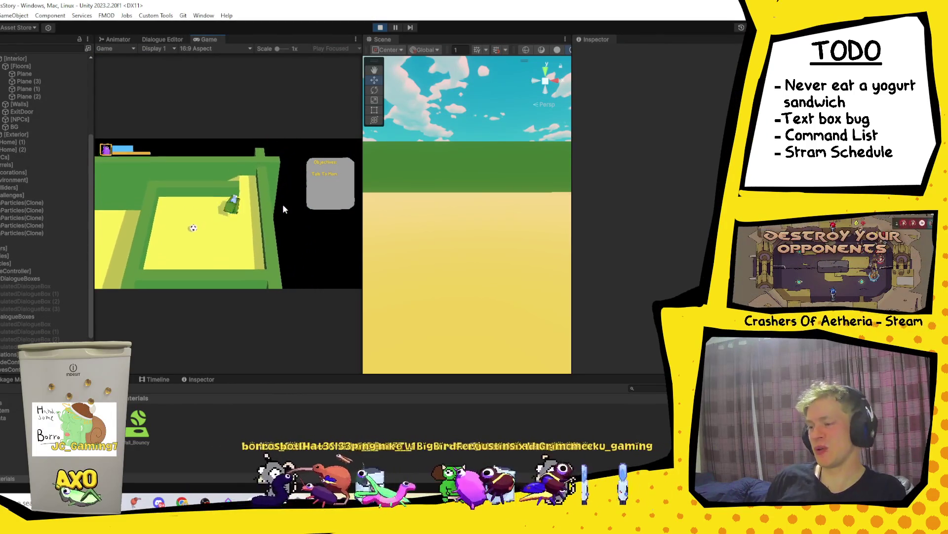
{"action": "key", "text": "d"}
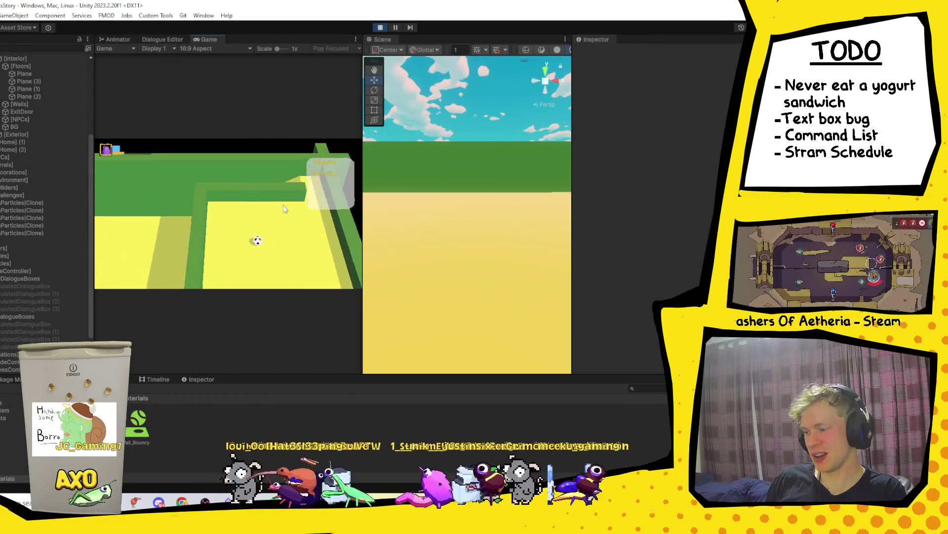
{"action": "key", "text": "s"}
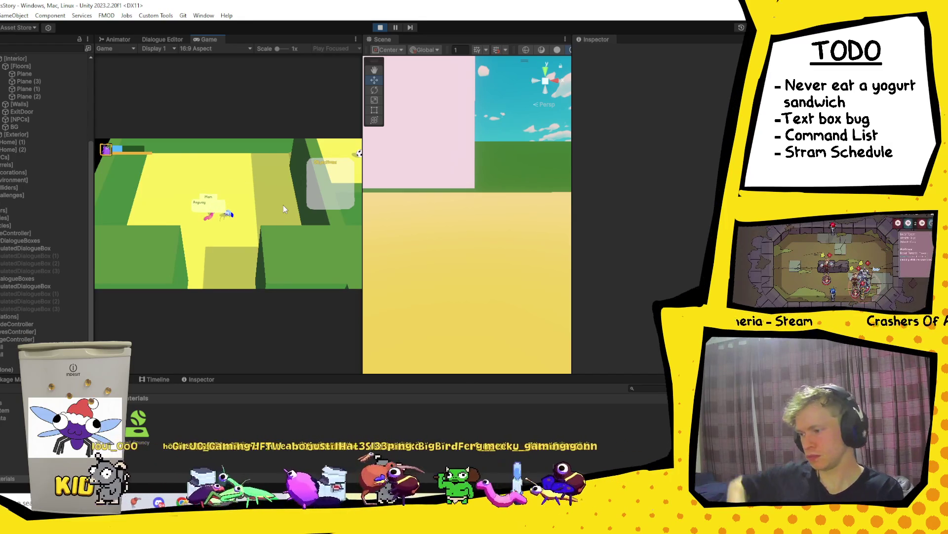
Step: Drag the Game/Scene splitter left so the Scene view is wider
{"action": "scroll", "coordinate": [463, 186], "scroll_direction": "down", "scroll_amount": 1}
{"action": "left_click_drag", "start_coordinate": [364, 190], "coordinate": [258, 192]}
{"action": "scroll", "coordinate": [381, 220], "scroll_direction": "down", "scroll_amount": 3}
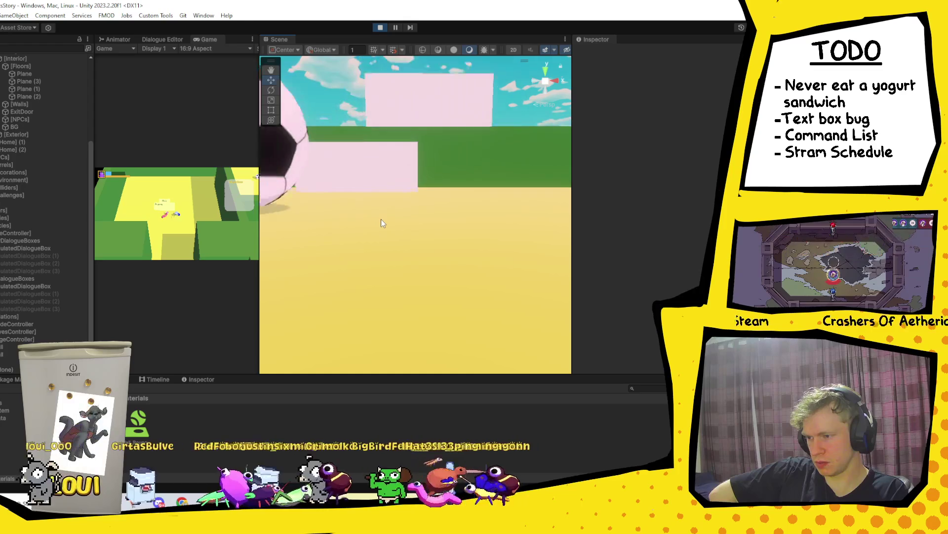
Step: Stop play mode and select SimulatedDialogueBox in the Hierarchy to see its components
{"action": "scroll", "coordinate": [417, 170], "scroll_direction": "up", "scroll_amount": 1}
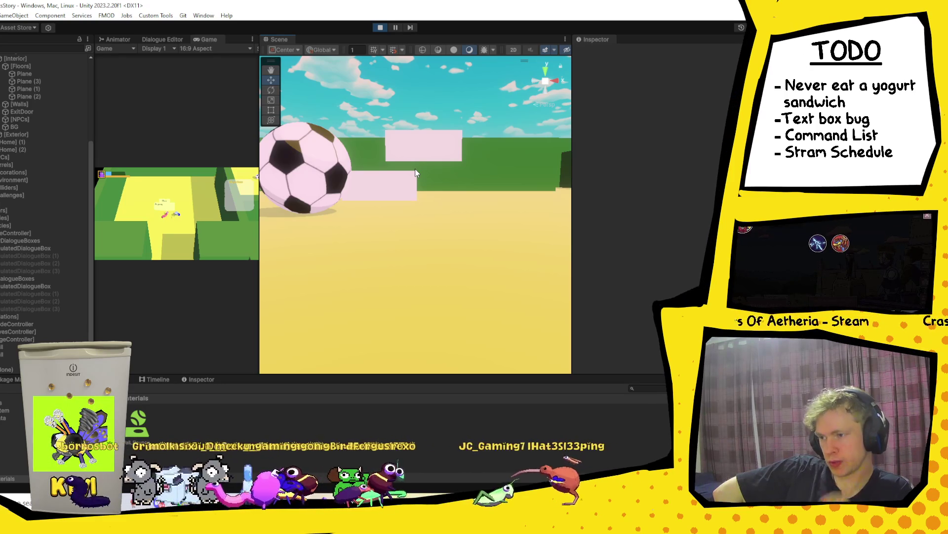
{"action": "left_click", "coordinate": [381, 28]}
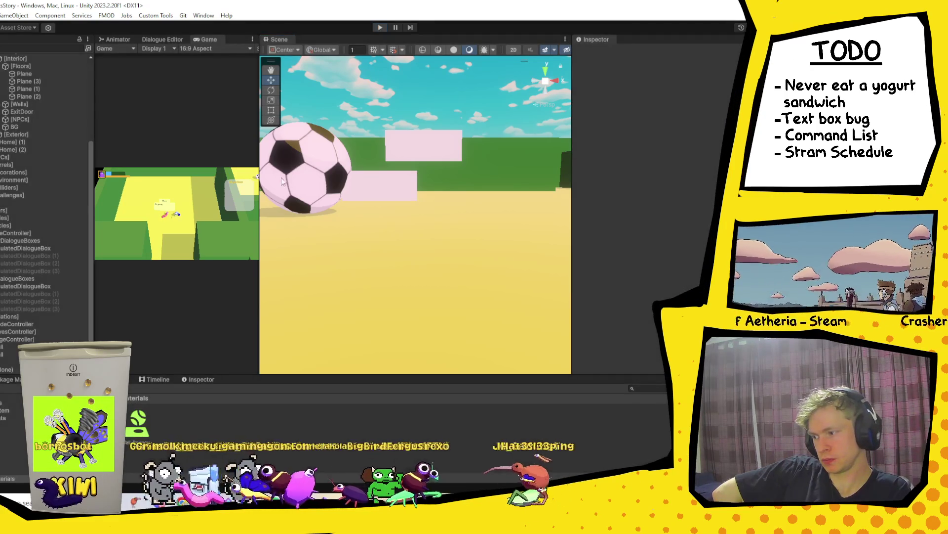
{"action": "left_click", "coordinate": [45, 250]}
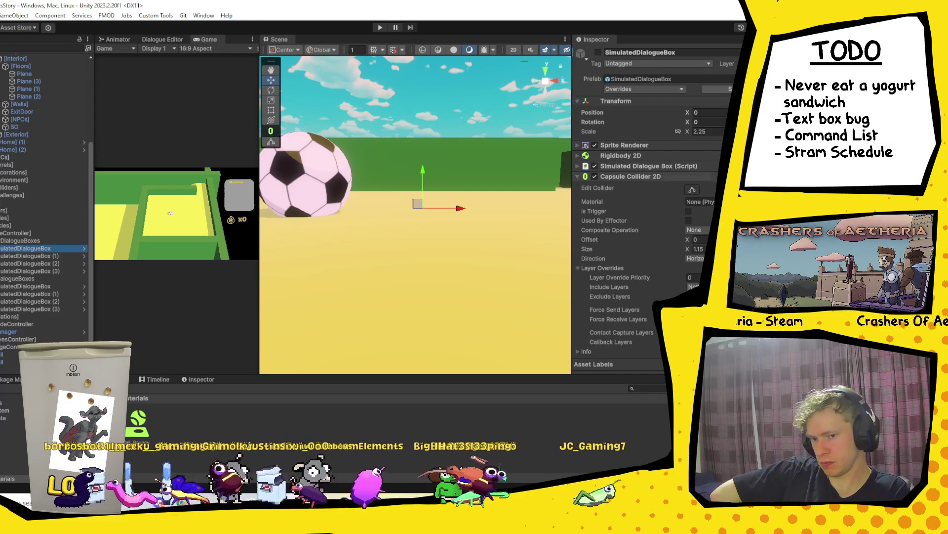
Step: Replace the prefab's Capsule Collider 2D with a Circle Collider 2D using the FrictionLess material
{"action": "left_click", "coordinate": [695, 232]}
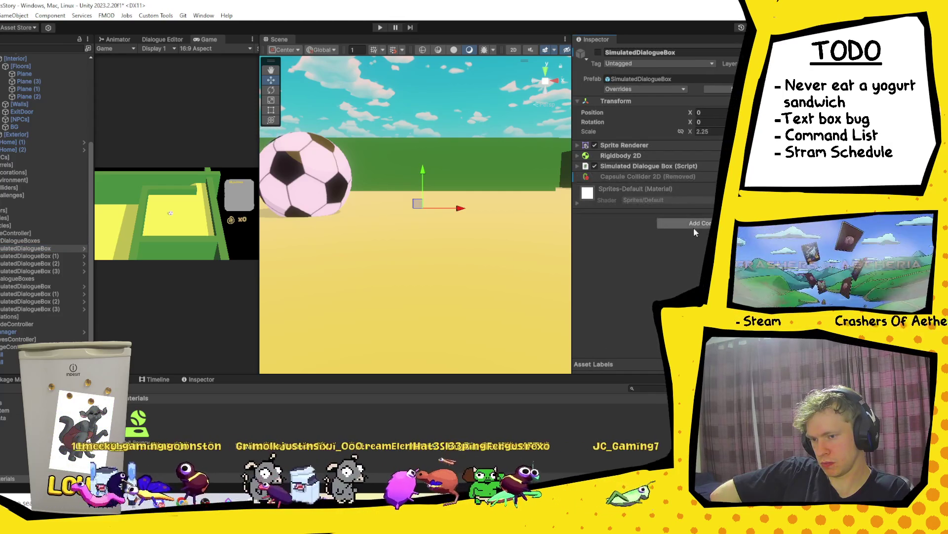
{"action": "left_click", "coordinate": [84, 248]}
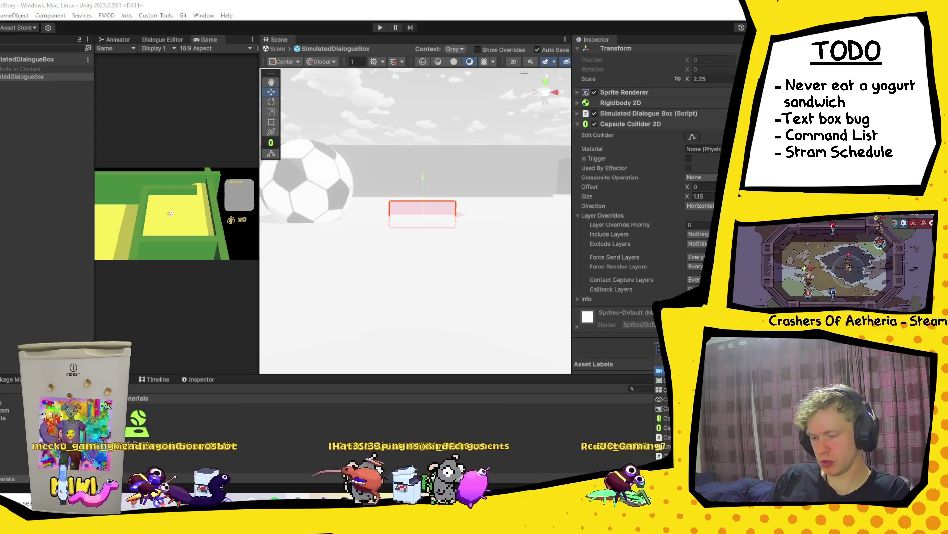
{"action": "key", "text": "Return"}
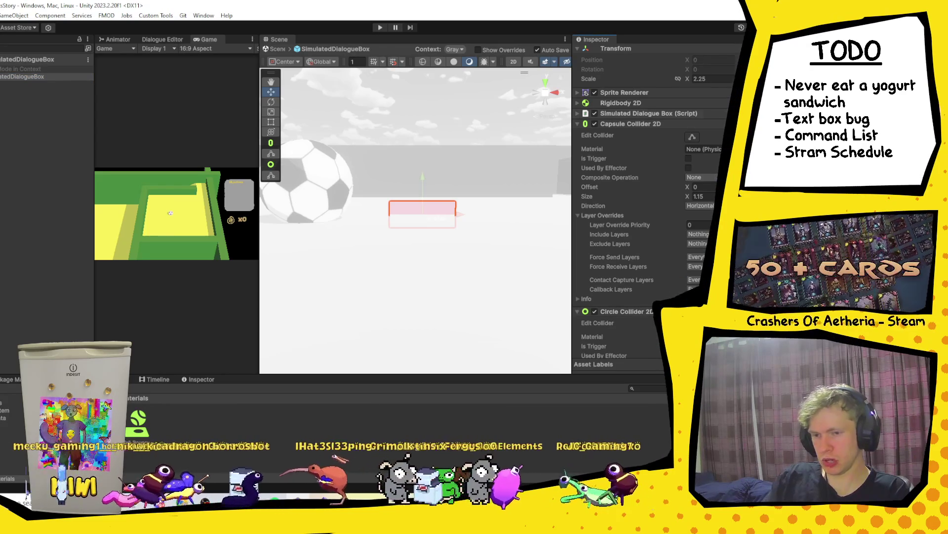
{"action": "key", "text": "Delete"}
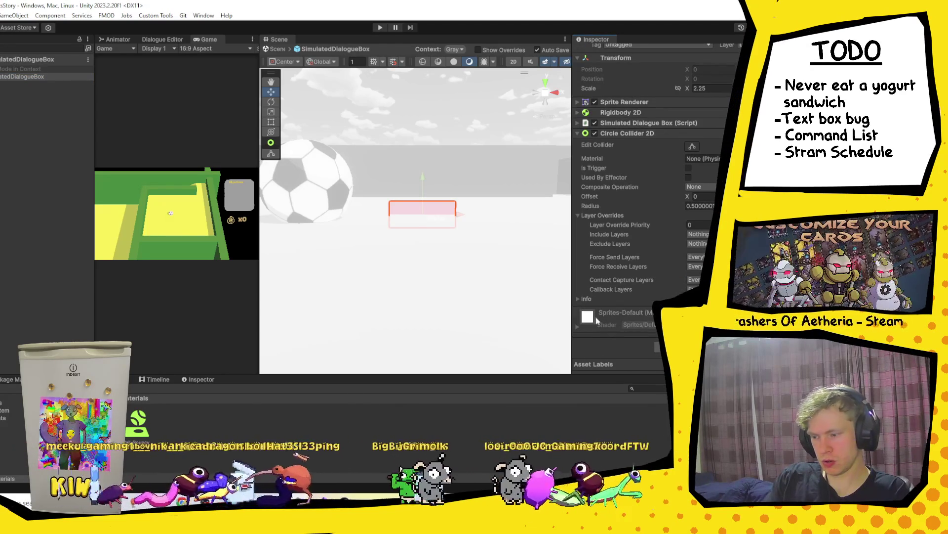
{"action": "left_click", "coordinate": [735, 158]}
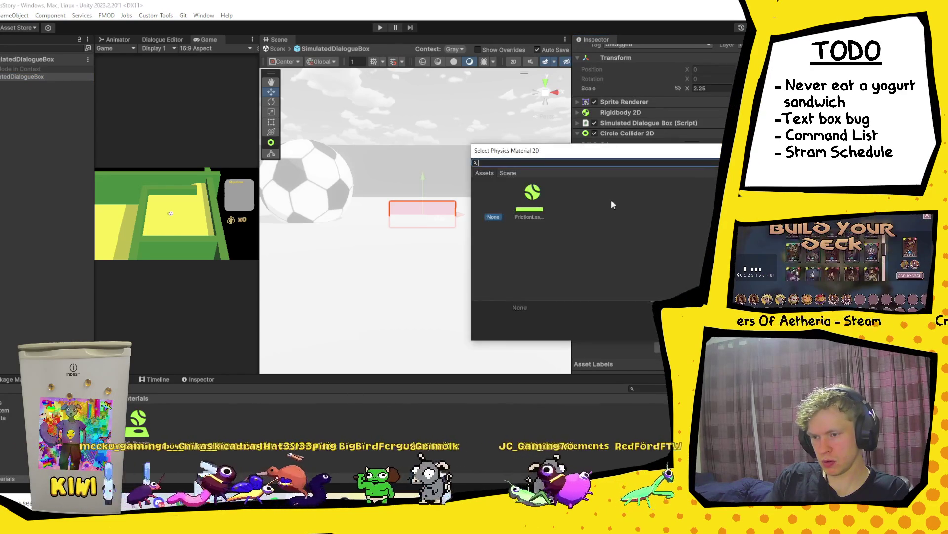
{"action": "double_click", "coordinate": [525, 211]}
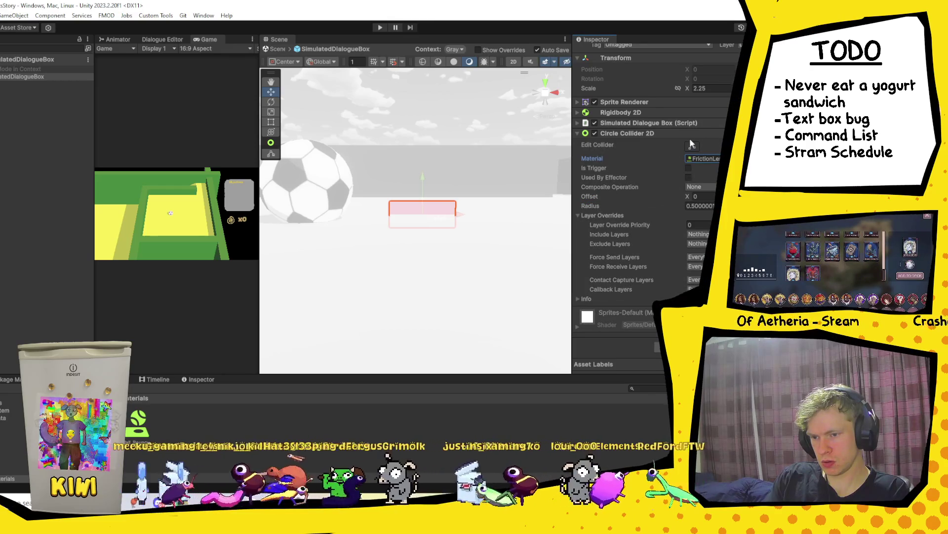
Step: Return from prefab editing to the scene and start play mode to test the collider
{"action": "scroll", "coordinate": [401, 258], "scroll_direction": "up", "scroll_amount": 3}
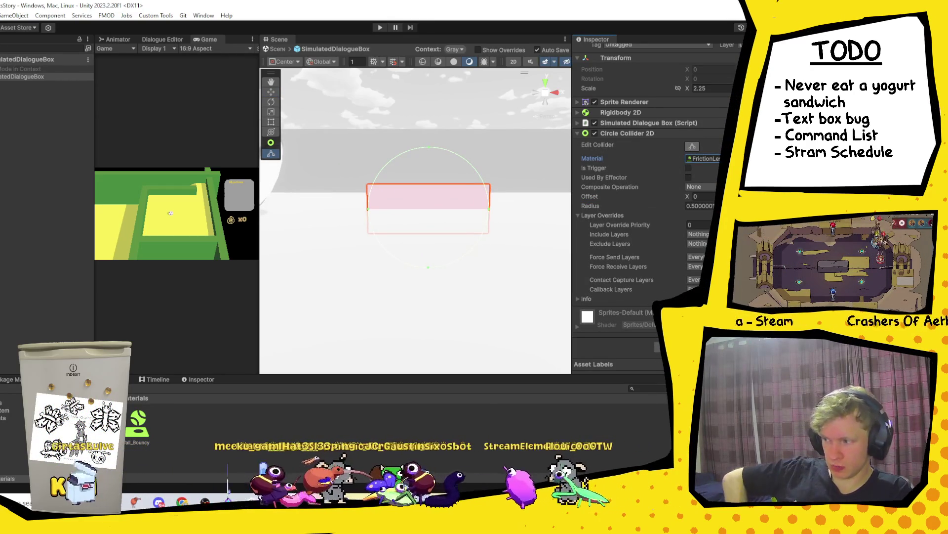
{"action": "left_click", "coordinate": [277, 48]}
{"action": "left_click", "coordinate": [379, 28]}
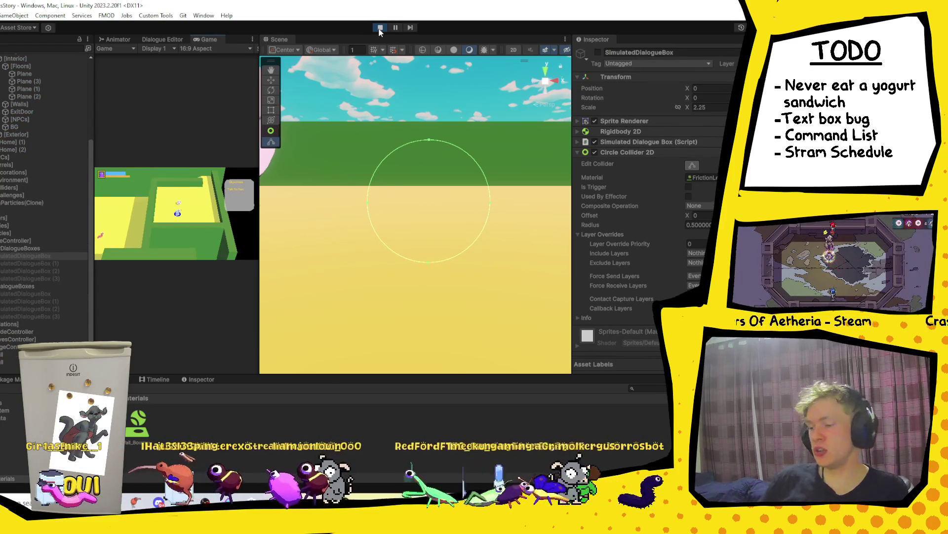
Step: Widen the Game view to play-test, stop play mode, then reopen the SimulatedDialogueBox prefab
{"action": "left_click_drag", "start_coordinate": [258, 298], "coordinate": [512, 272]}
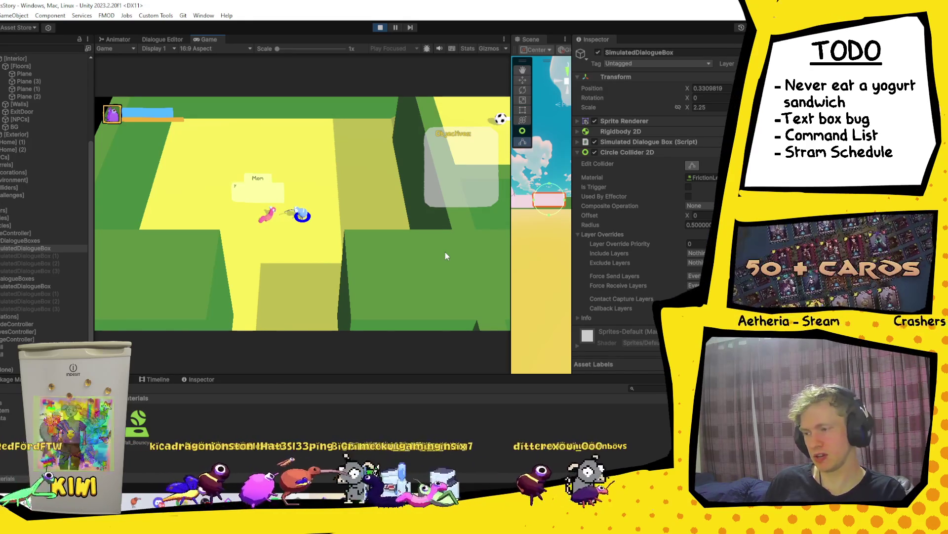
{"action": "left_click", "coordinate": [380, 27]}
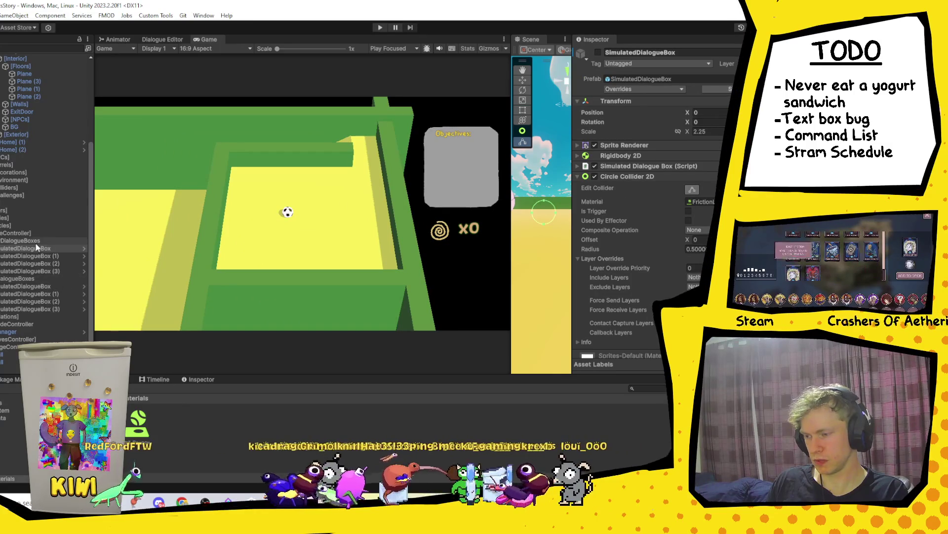
{"action": "left_click", "coordinate": [84, 248]}
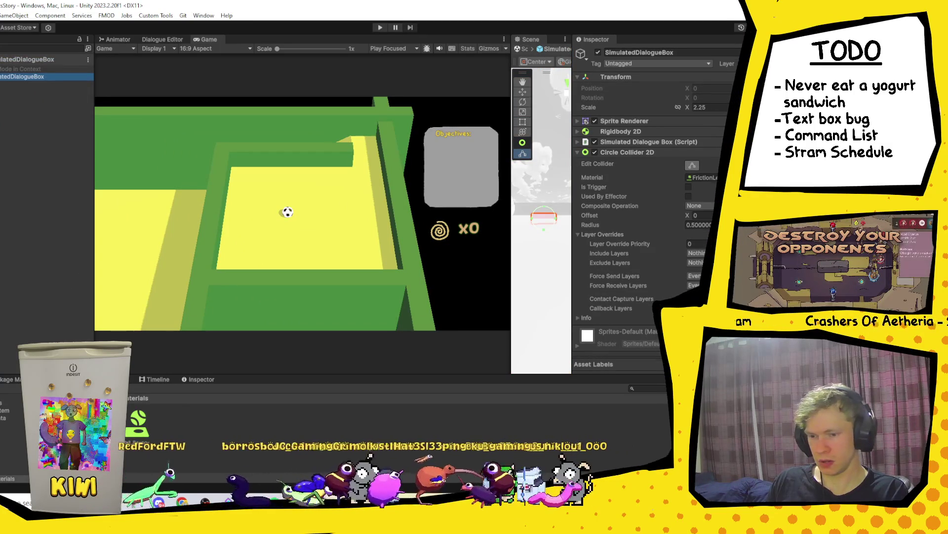
Step: Set the Circle Collider 2D radius to 0.6, exit Prefab Mode, and start play mode
{"action": "left_click_drag", "start_coordinate": [512, 227], "coordinate": [284, 228]}
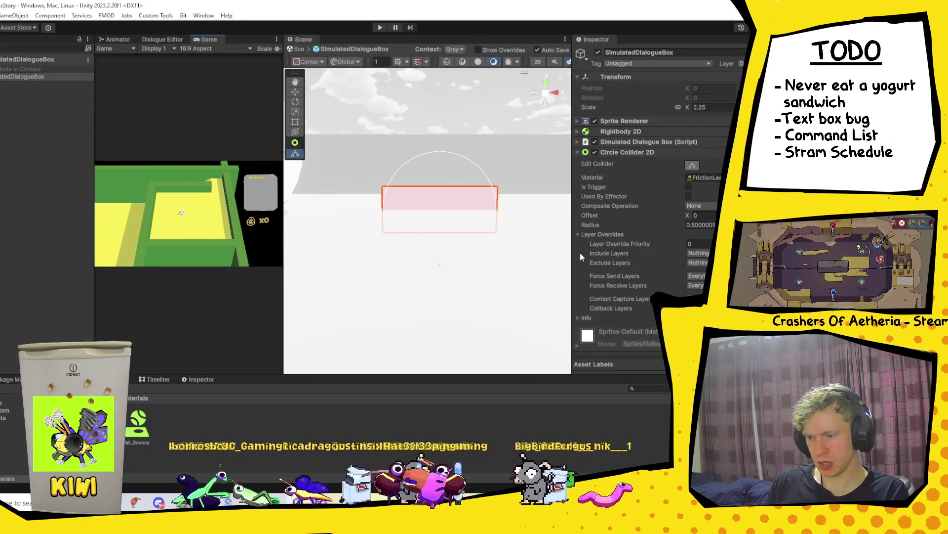
{"action": "left_click", "coordinate": [696, 225]}
{"action": "type", "text": "0.6"}
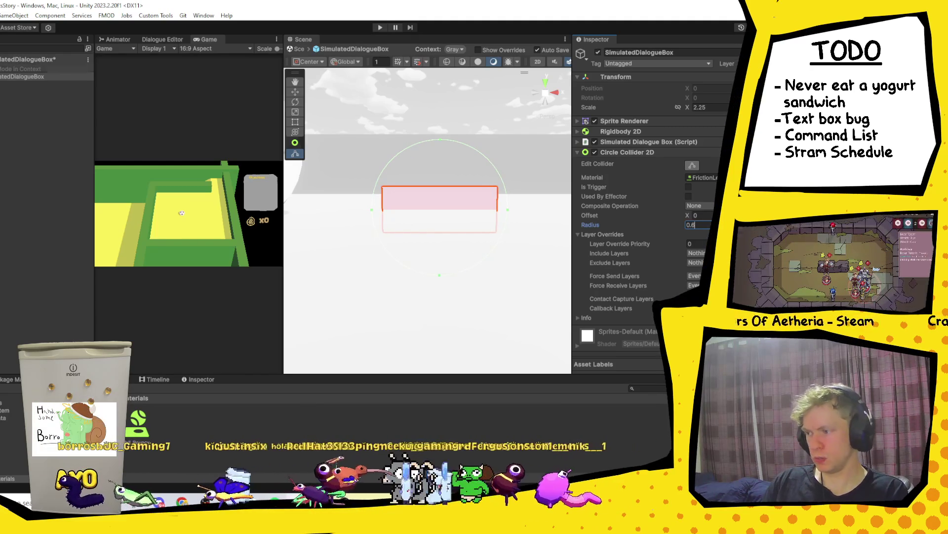
{"action": "left_click", "coordinate": [380, 28]}
{"action": "left_click", "coordinate": [380, 27]}
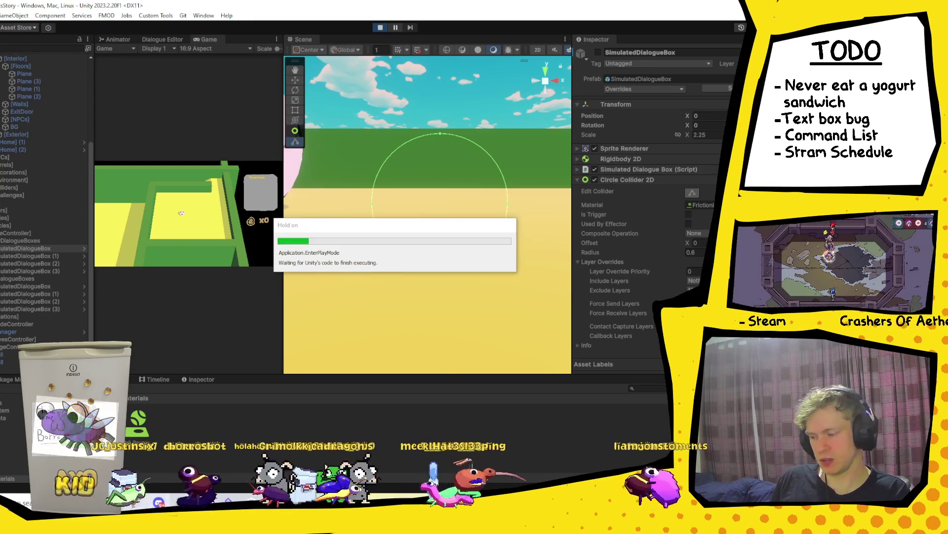
Step: Switch to Discord and enlarge the pancake photo
{"action": "key", "text": "alt+Tab"}
{"action": "left_click", "coordinate": [227, 297]}
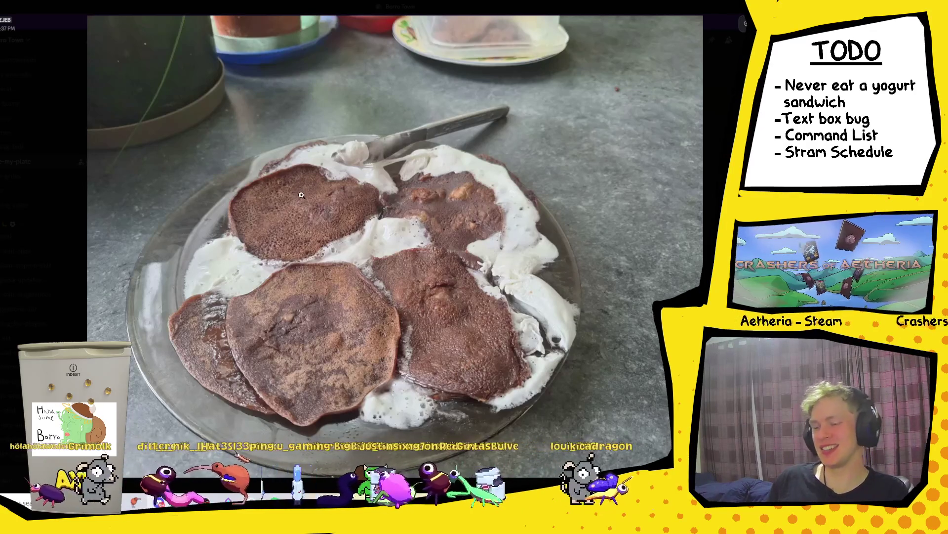
Step: Close the pancake photo, view the Oreo-Duplo milkshake photo full size, then return to Unity
{"action": "key", "text": "Escape"}
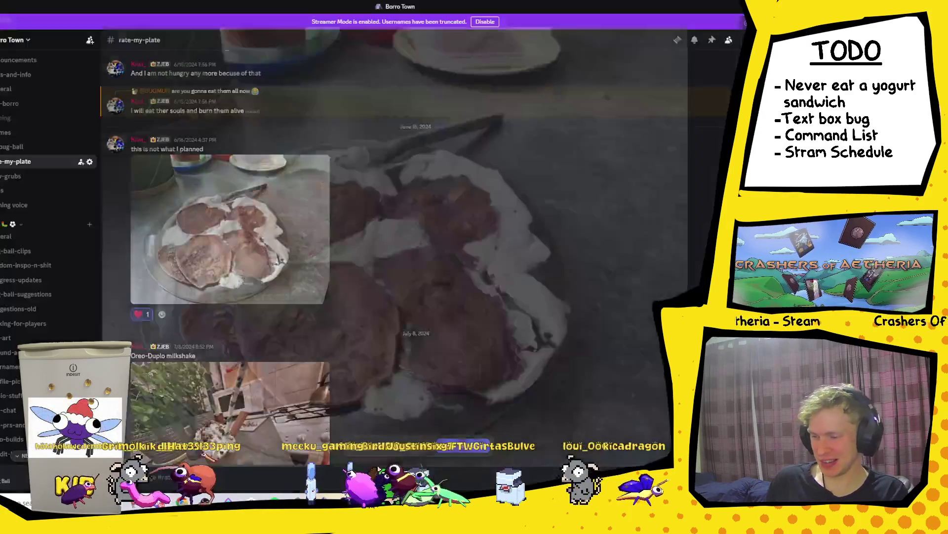
{"action": "scroll", "coordinate": [446, 306], "scroll_direction": "down", "scroll_amount": 4}
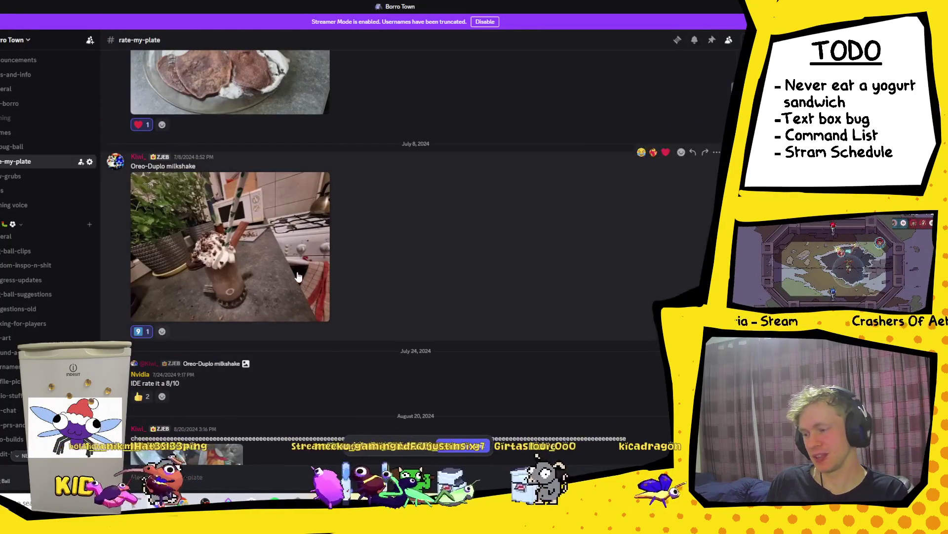
{"action": "left_click", "coordinate": [296, 247]}
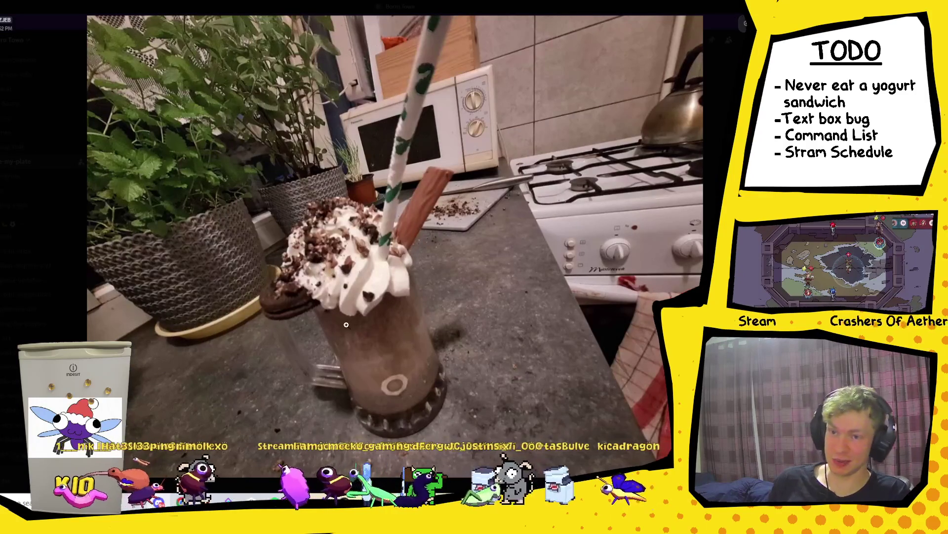
{"action": "left_click", "coordinate": [367, 315]}
{"action": "left_click", "coordinate": [367, 316]}
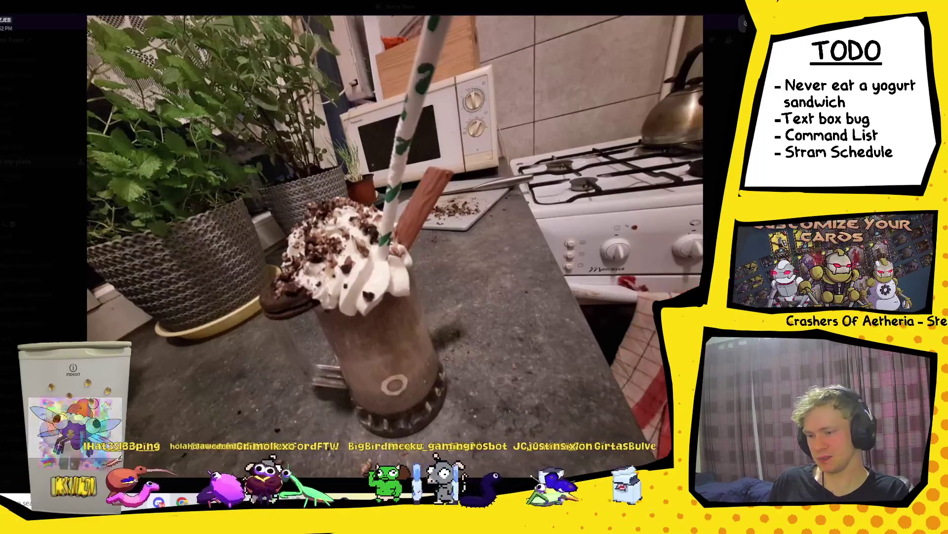
{"action": "key", "text": "Escape"}
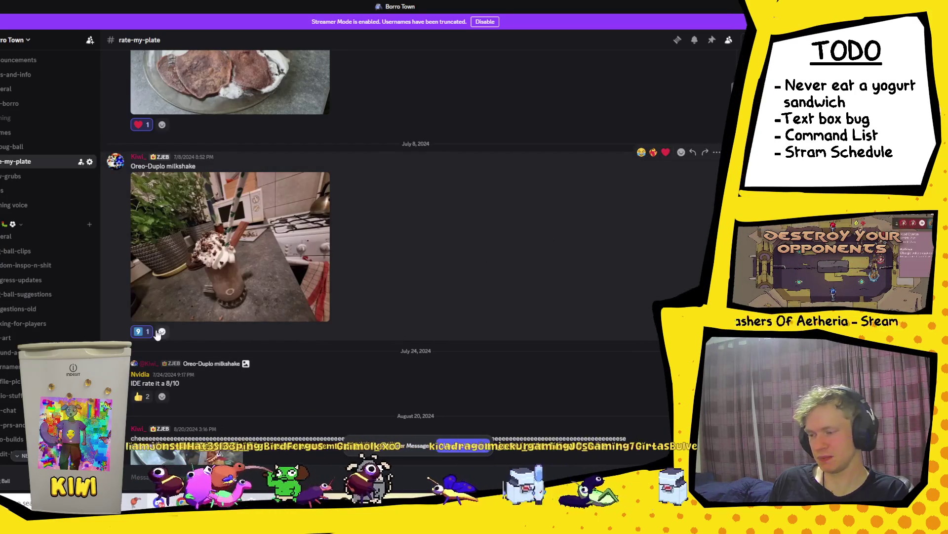
{"action": "scroll", "coordinate": [148, 331], "scroll_direction": "down", "scroll_amount": 2}
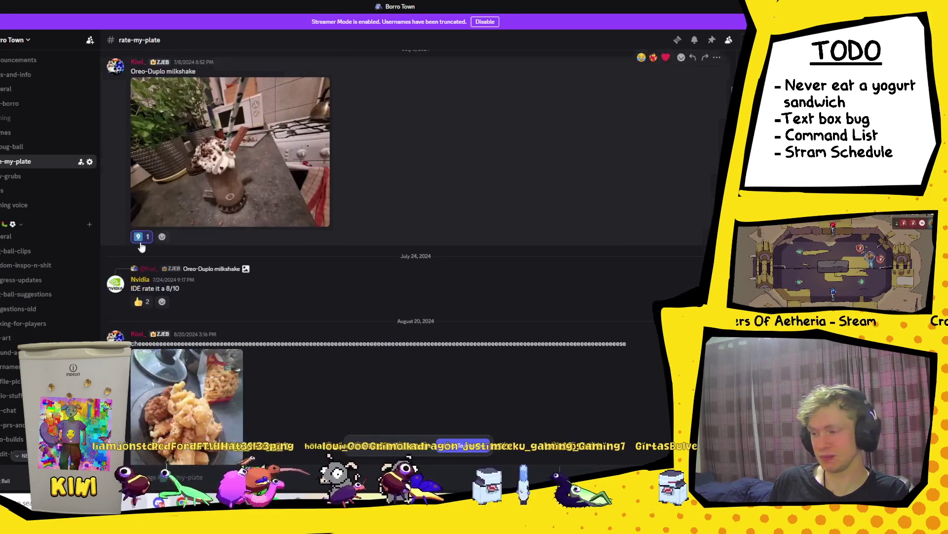
{"action": "key", "text": "alt+Tab"}
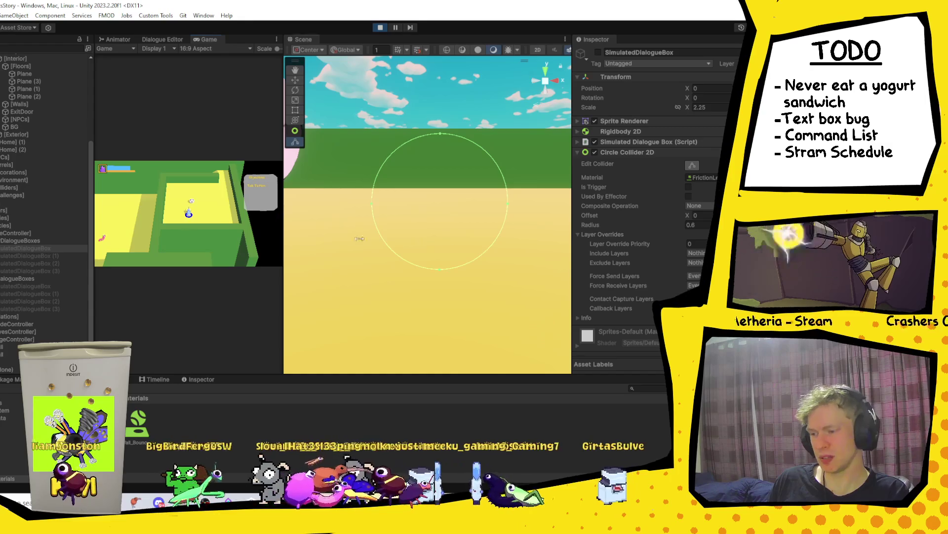
Step: Widen the Game view, walk the player up the level to test the bubbles, then stop play mode
{"action": "left_click_drag", "start_coordinate": [359, 238], "coordinate": [491, 238]}
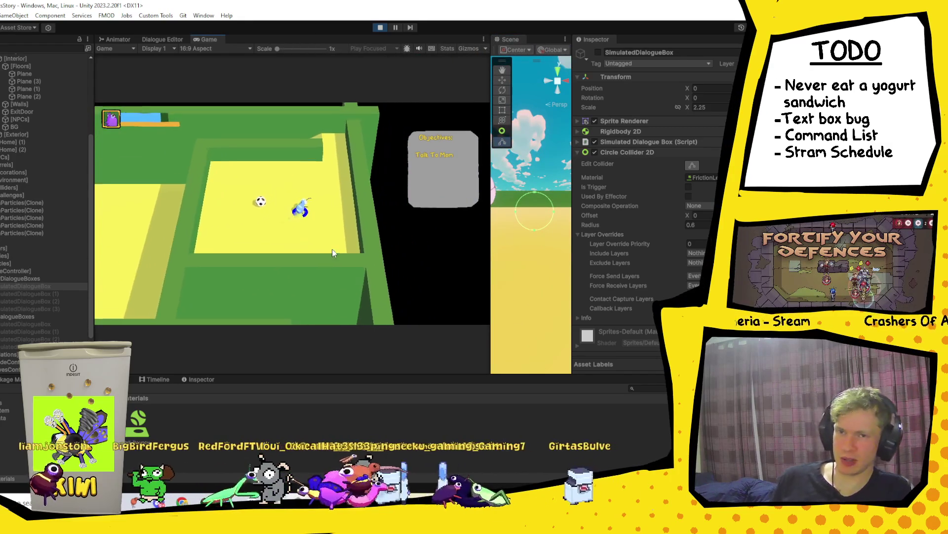
{"action": "key", "text": "w"}
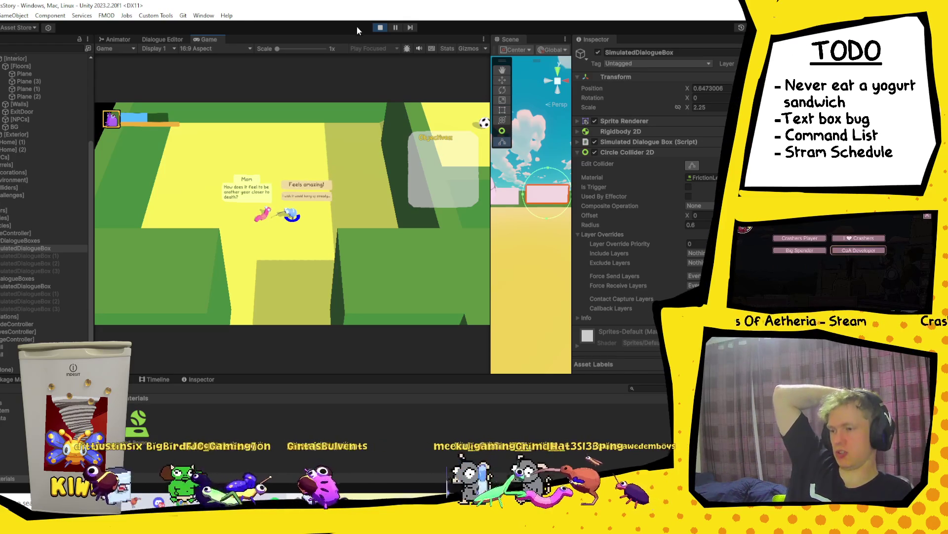
{"action": "left_click", "coordinate": [382, 29]}
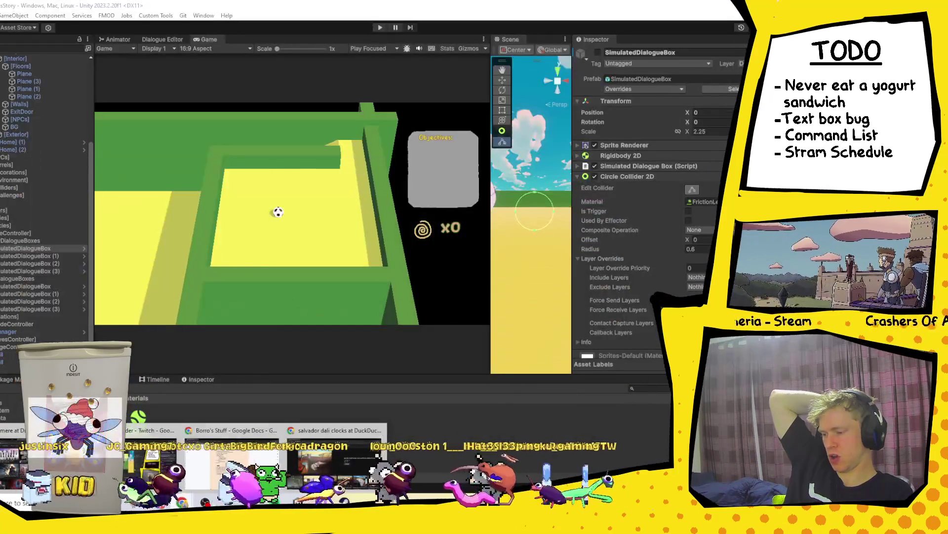
Step: Tick off 'Character colliders for speech bubbles' in the Google Docs Bug Ball TODO list and return to Unity
{"action": "left_click", "coordinate": [232, 430]}
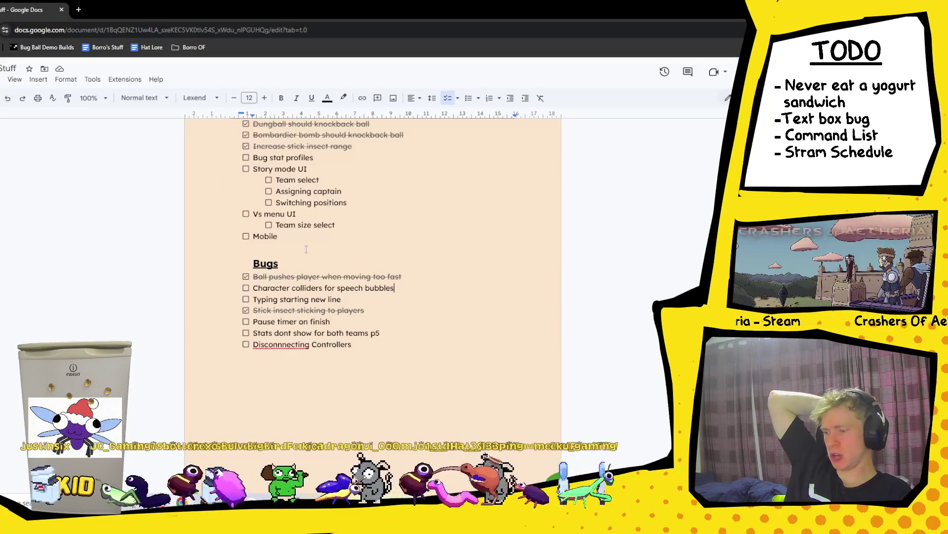
{"action": "left_click", "coordinate": [247, 289]}
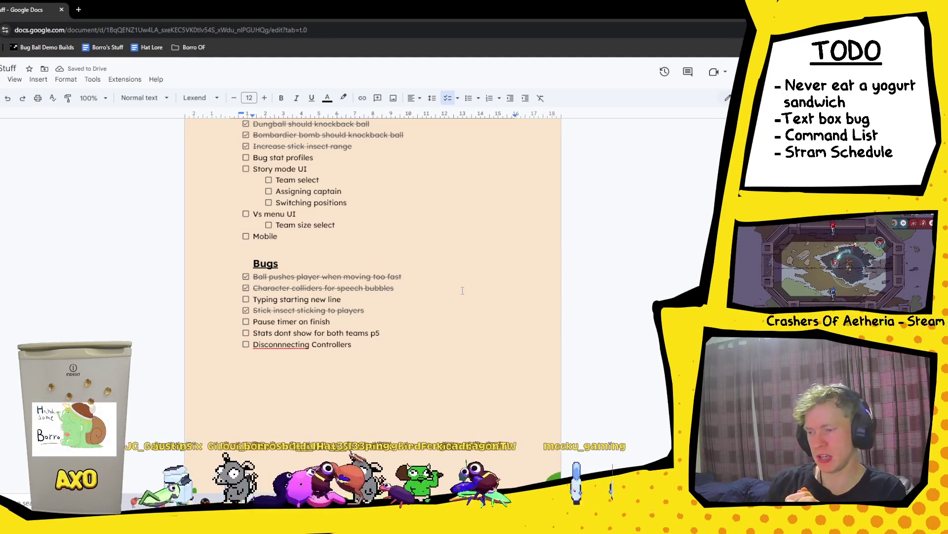
{"action": "scroll", "coordinate": [462, 290], "scroll_direction": "up", "scroll_amount": 3}
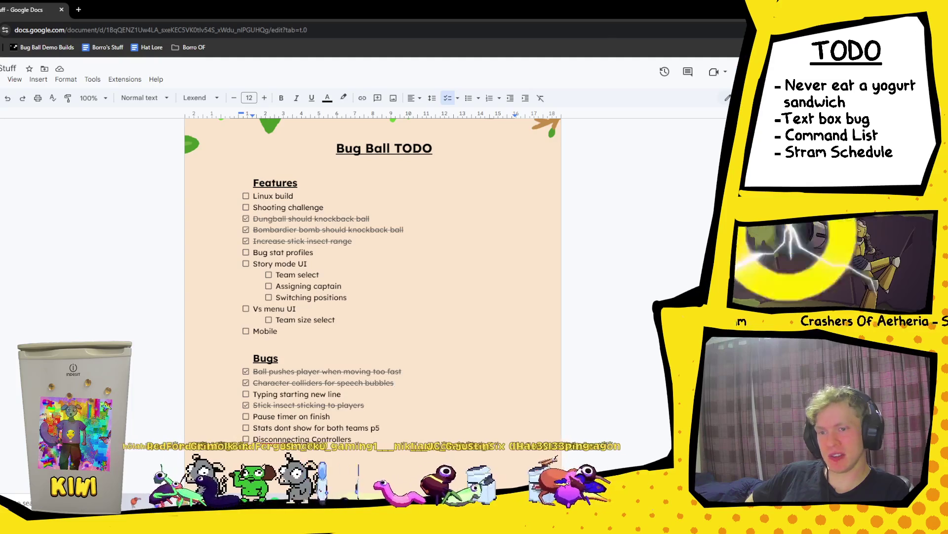
{"action": "key", "text": "alt+Tab"}
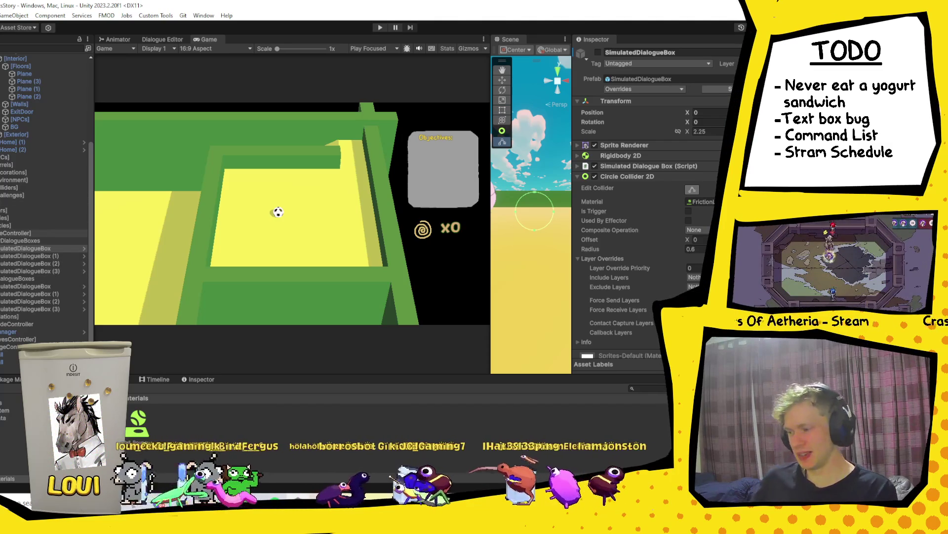
Step: Collapse the DialogueBoxes and Home/Interior groups in the Hierarchy with the Left arrow key
{"action": "key", "text": "Left"}
{"action": "key", "text": "Left"}
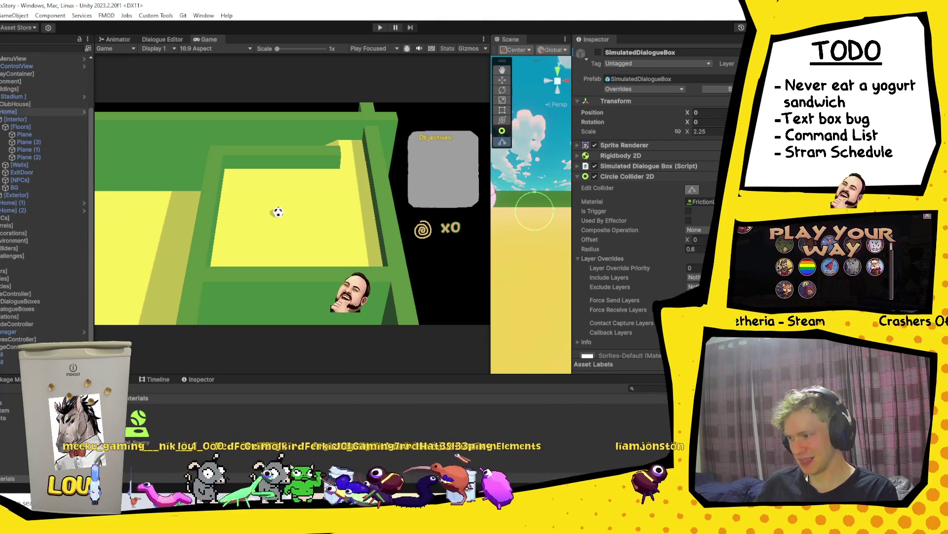
{"action": "key", "text": "Left"}
{"action": "key", "text": "Left"}
{"action": "key", "text": "Left"}
{"action": "key", "text": "Left"}
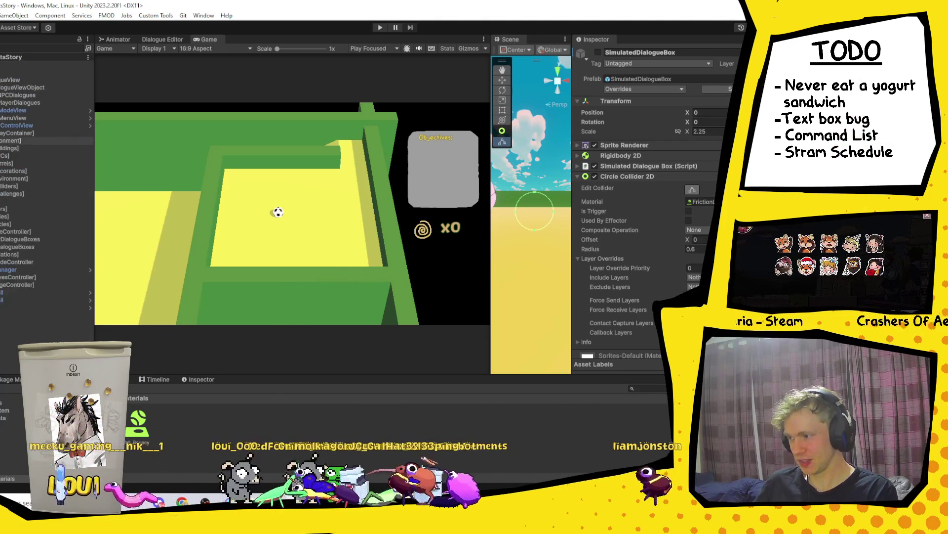
{"action": "key", "text": "Left"}
{"action": "key", "text": "Left"}
{"action": "key", "text": "Left"}
{"action": "key", "text": "Left"}
{"action": "key", "text": "Left"}
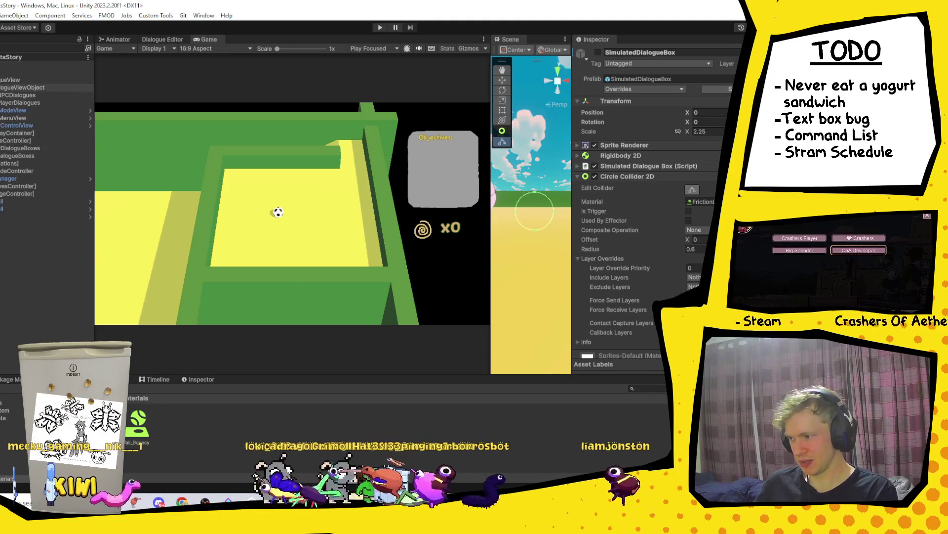
{"action": "key", "text": "Left"}
{"action": "key", "text": "Left"}
{"action": "key", "text": "Left"}
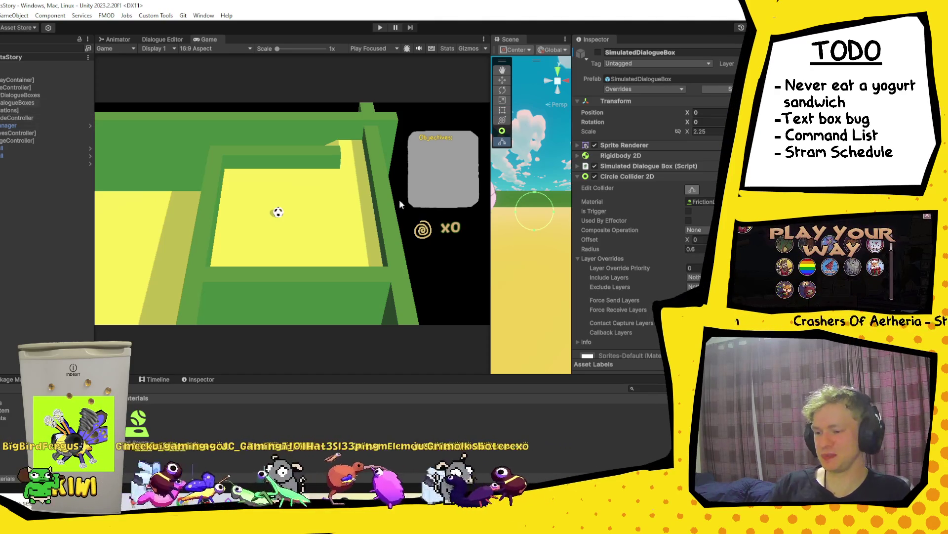
Step: Dock an enlarged Scene view beside the Game tab
{"action": "mouse_move", "coordinate": [493, 214]}
{"action": "left_mouse_down"}
{"action": "mouse_move", "coordinate": [329, 226]}
{"action": "mouse_move", "coordinate": [472, 230]}
{"action": "left_mouse_up"}
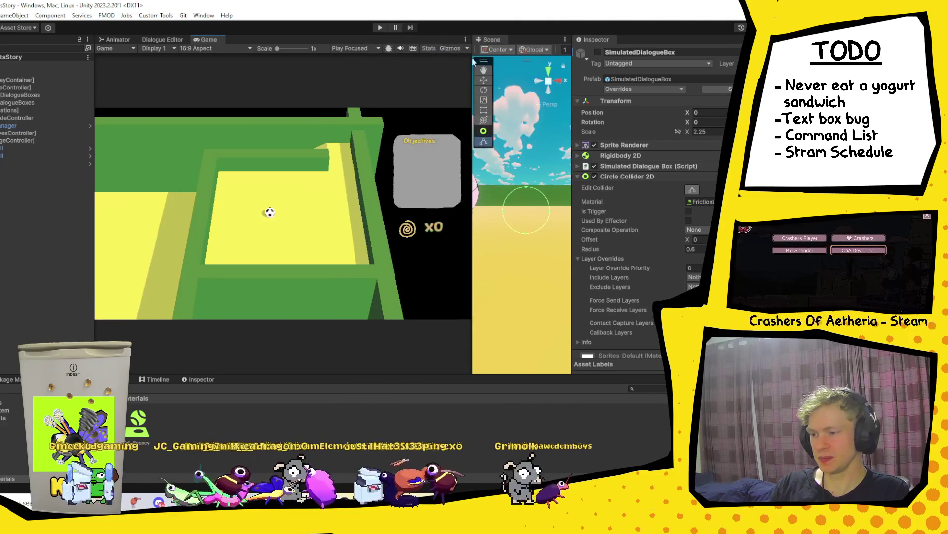
{"action": "mouse_move", "coordinate": [494, 37]}
{"action": "left_mouse_down"}
{"action": "mouse_move", "coordinate": [256, 49]}
{"action": "mouse_move", "coordinate": [233, 32]}
{"action": "mouse_move", "coordinate": [255, 43]}
{"action": "left_mouse_up"}
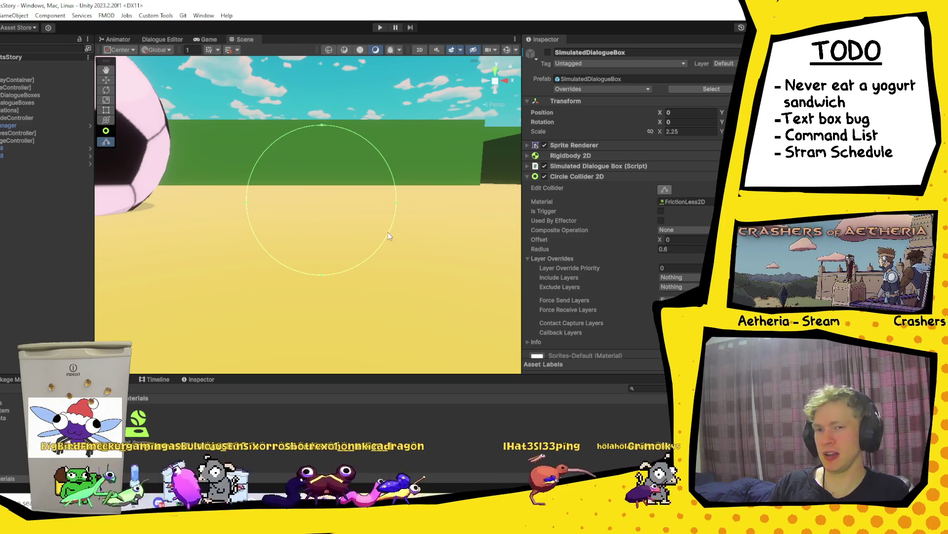
{"action": "scroll", "coordinate": [400, 197], "scroll_direction": "down", "scroll_amount": 4}
Step: Orbit and zoom the Scene camera to an overhead view of the walled sand-pit level, then restore the browser full screen
{"action": "mouse_move", "coordinate": [401, 200]}
{"action": "left_mouse_down"}
{"action": "mouse_move", "coordinate": [390, 208]}
{"action": "mouse_move", "coordinate": [346, 188]}
{"action": "mouse_move", "coordinate": [361, 222]}
{"action": "mouse_move", "coordinate": [358, 300]}
{"action": "mouse_move", "coordinate": [336, 138]}
{"action": "left_mouse_up"}
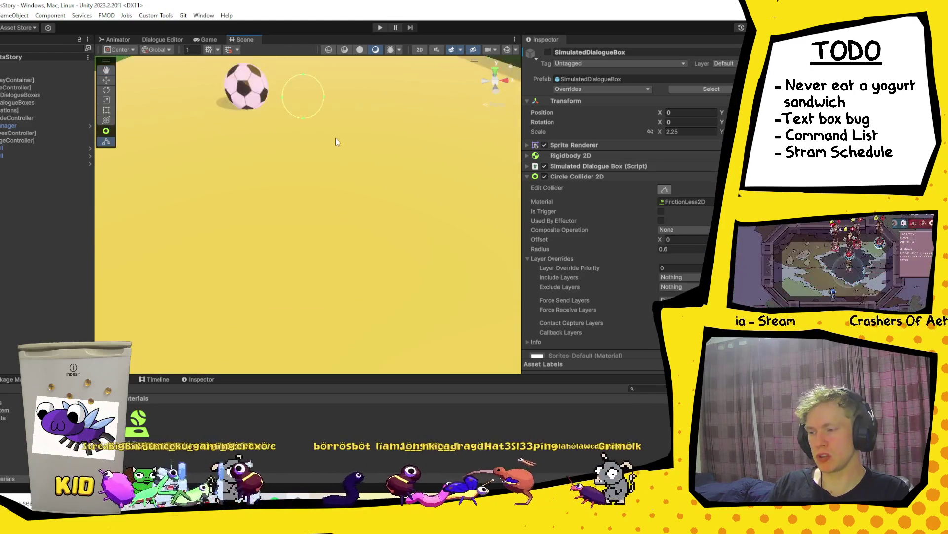
{"action": "scroll", "coordinate": [336, 138], "scroll_direction": "down", "scroll_amount": 5}
{"action": "scroll", "coordinate": [366, 230], "scroll_direction": "up", "scroll_amount": 2}
{"action": "scroll", "coordinate": [372, 233], "scroll_direction": "down", "scroll_amount": 2}
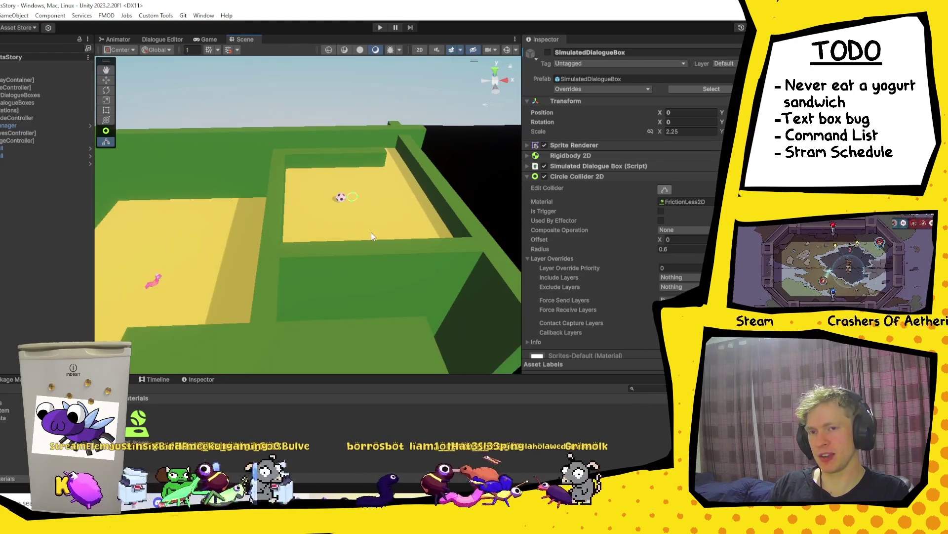
{"action": "scroll", "coordinate": [370, 234], "scroll_direction": "down", "scroll_amount": 2}
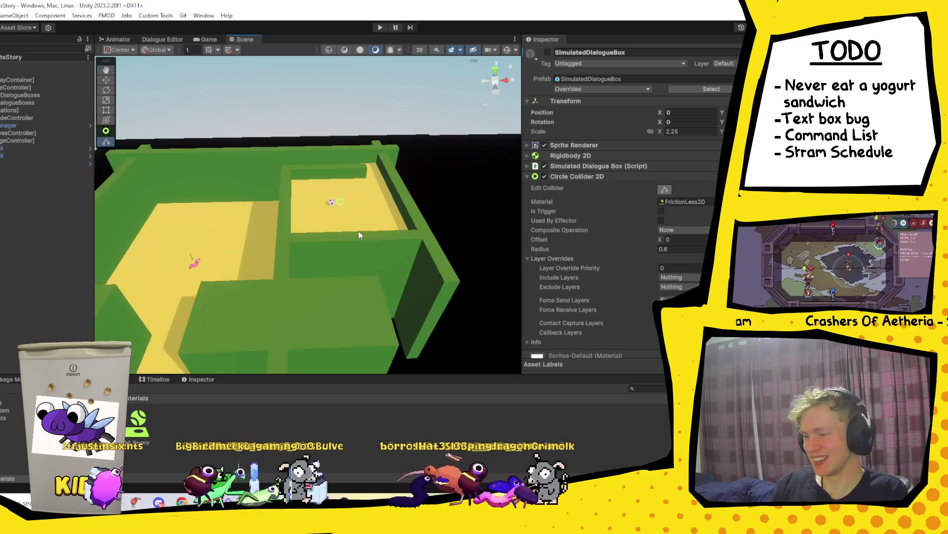
{"action": "left_click_drag", "start_coordinate": [346, 233], "coordinate": [401, 221]}
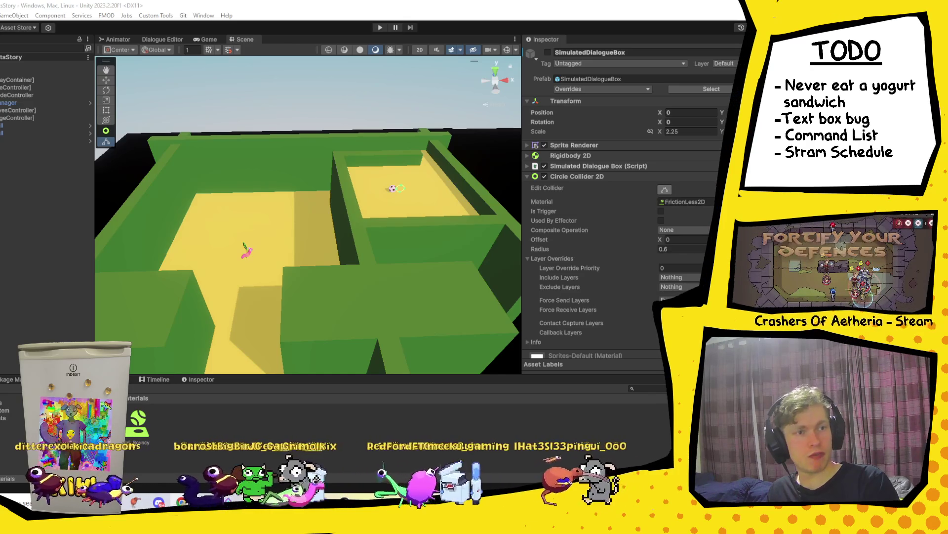
{"action": "left_click", "coordinate": [182, 502]}
{"action": "left_click", "coordinate": [576, 18]}
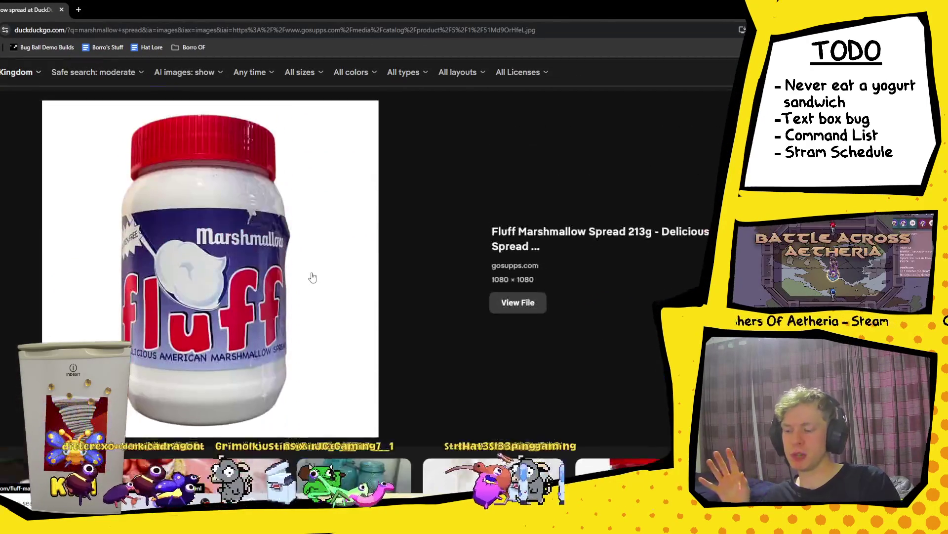
Step: In the marshmallow spread image results, open the 'Fluff Marshmallow Spread 213g' jar preview
{"action": "scroll", "coordinate": [311, 275], "scroll_direction": "down", "scroll_amount": 3}
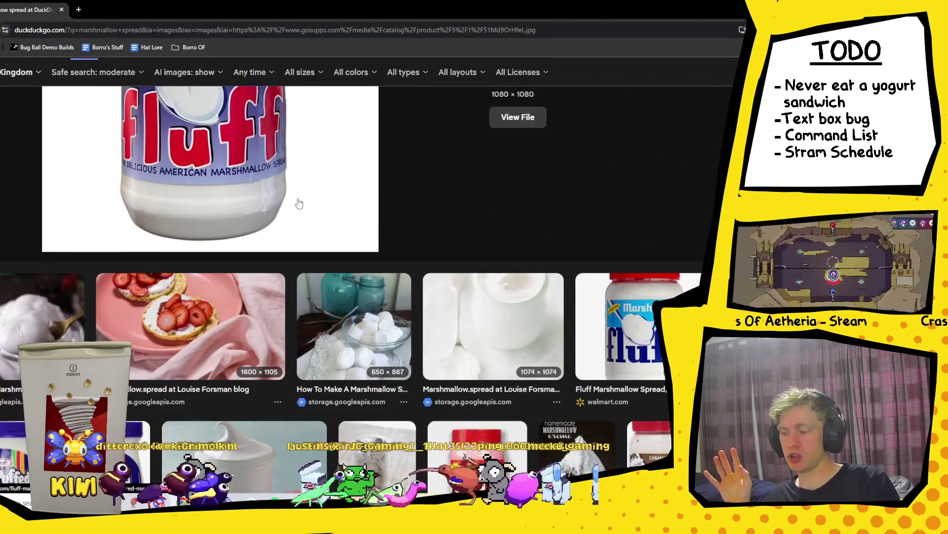
{"action": "scroll", "coordinate": [296, 208], "scroll_direction": "up", "scroll_amount": 2}
{"action": "scroll", "coordinate": [288, 242], "scroll_direction": "up", "scroll_amount": 1}
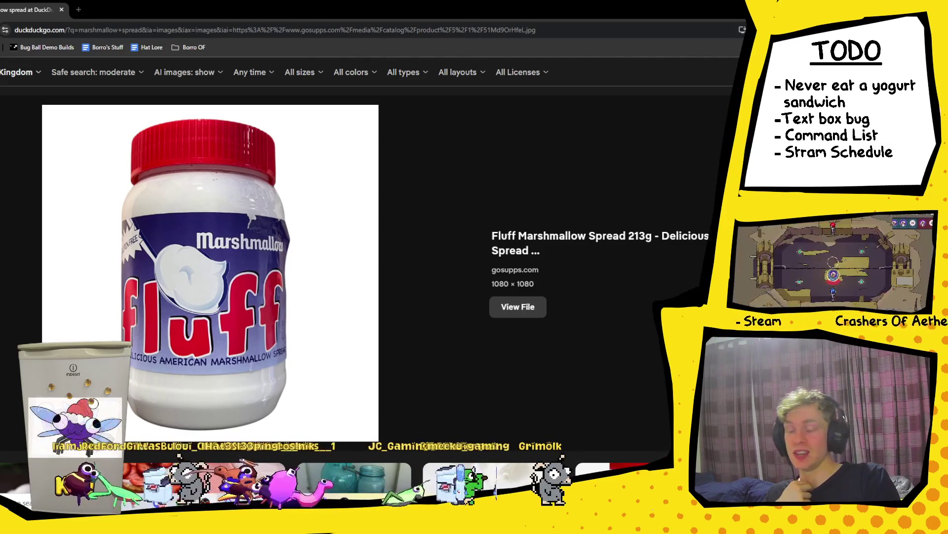
{"action": "key", "text": "Escape"}
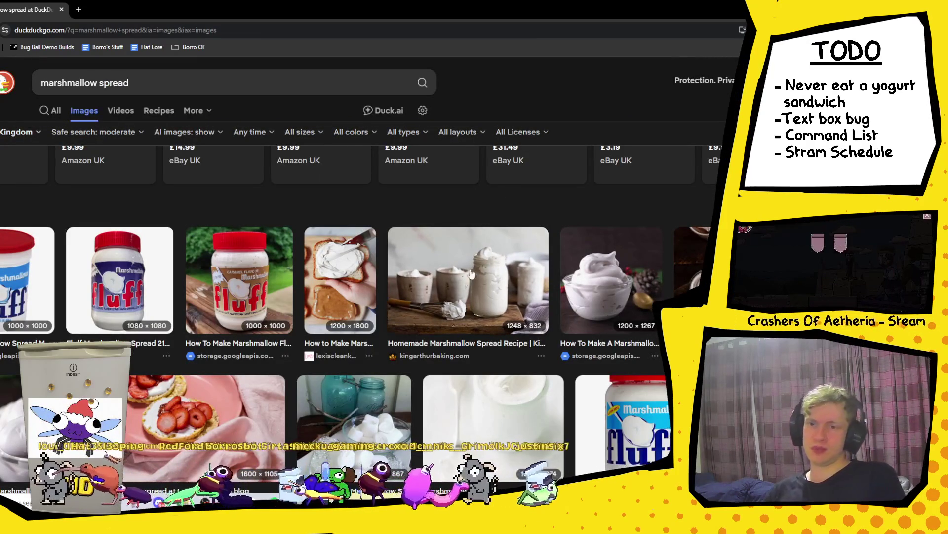
{"action": "left_click", "coordinate": [113, 318]}
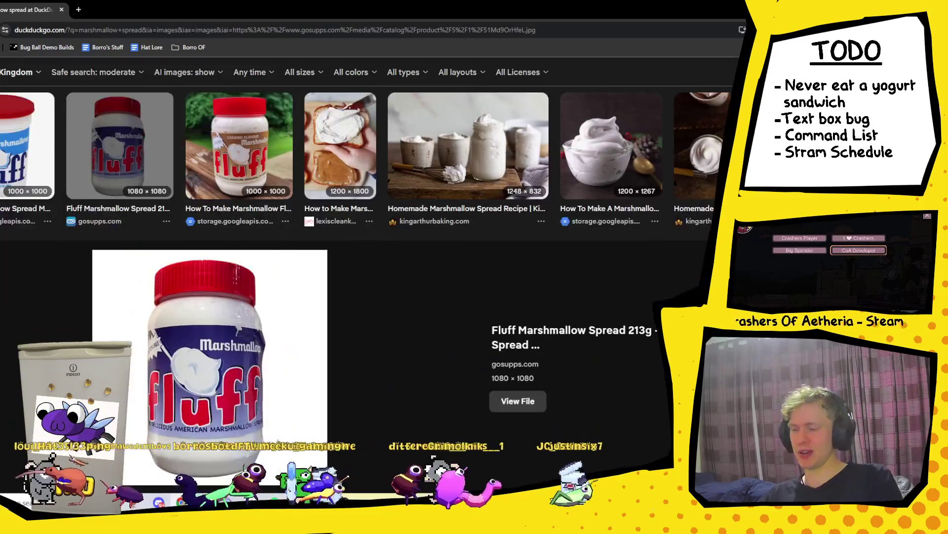
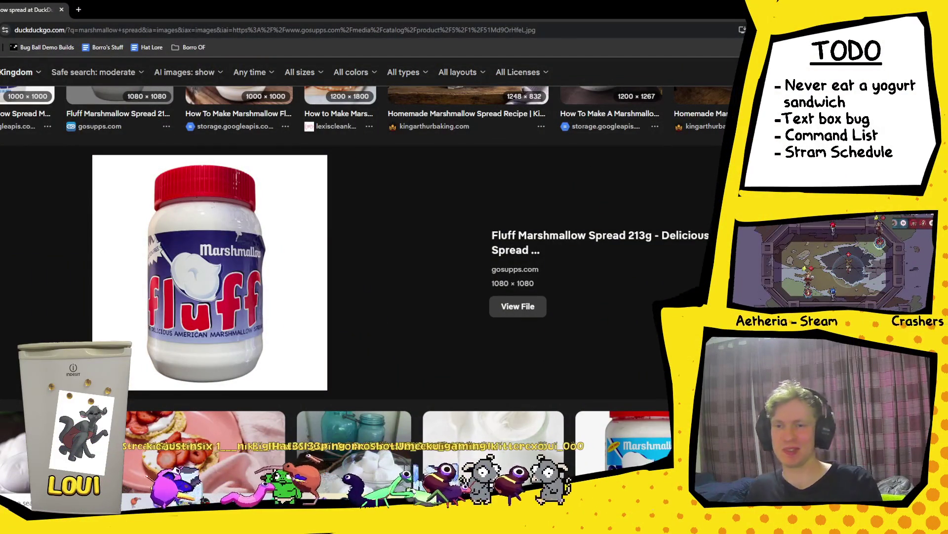
Step: Switch from the DuckDuckGo marshmallow spread images to SimulatedDialogueBox.cs in Visual Studio
{"action": "key", "text": "alt+Tab"}
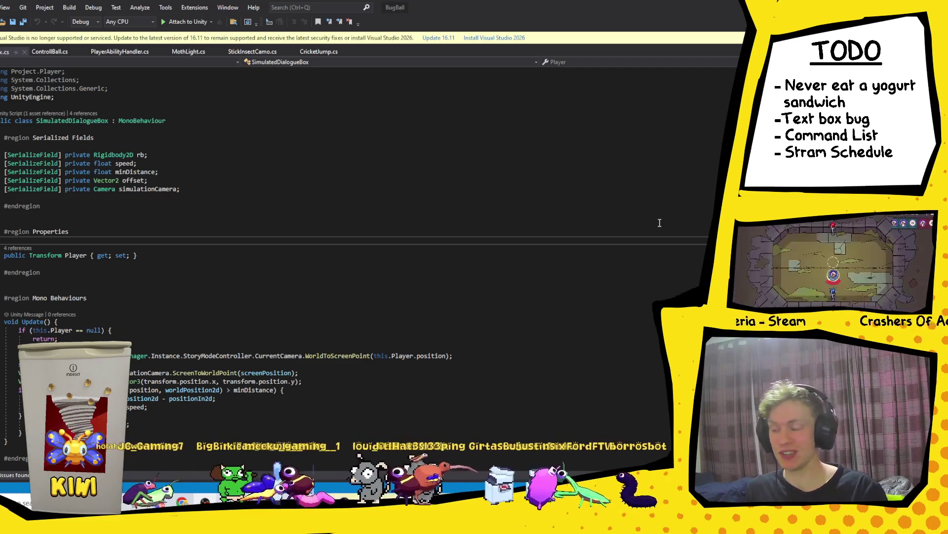
Step: Scroll down through Update() in SimulatedDialogueBox.cs, then switch to the Bug Ball project window
{"action": "scroll", "coordinate": [451, 343], "scroll_direction": "down", "scroll_amount": 4}
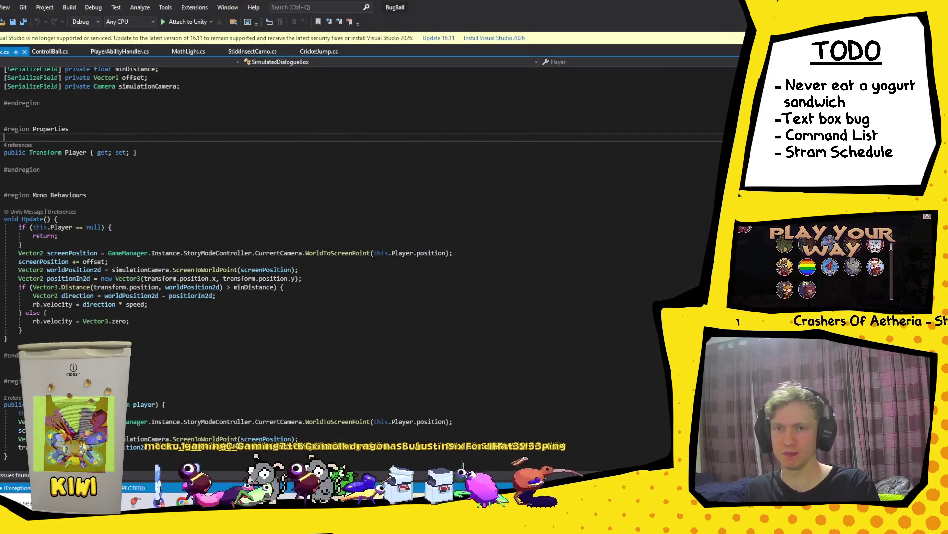
{"action": "key", "text": "alt+Tab"}
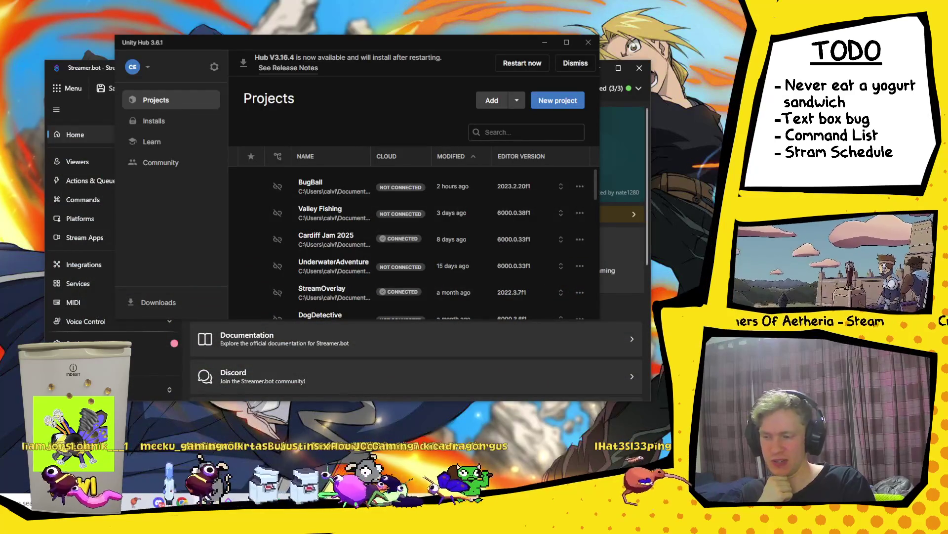
Step: Open the BugBall project from Unity Hub and dismiss the 'already open' notice
{"action": "left_click", "coordinate": [352, 194]}
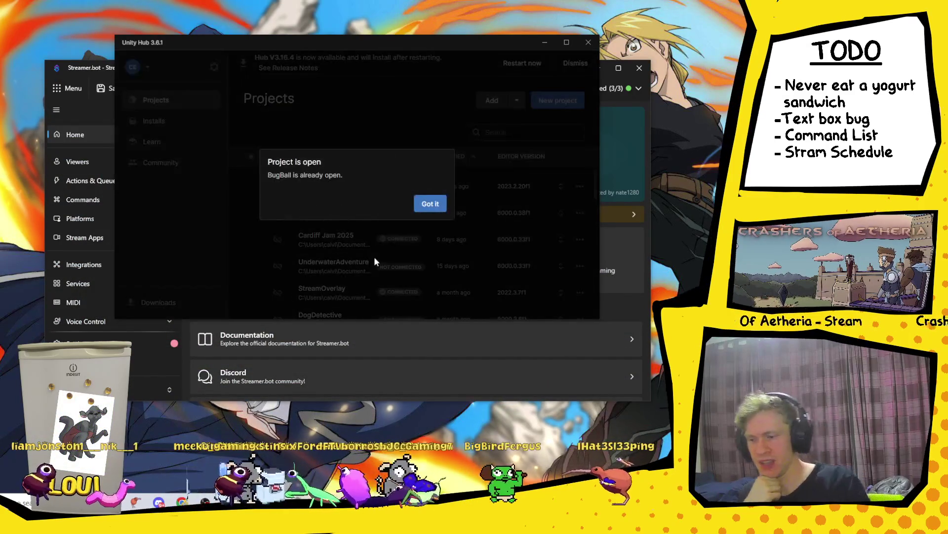
{"action": "left_click", "coordinate": [400, 276]}
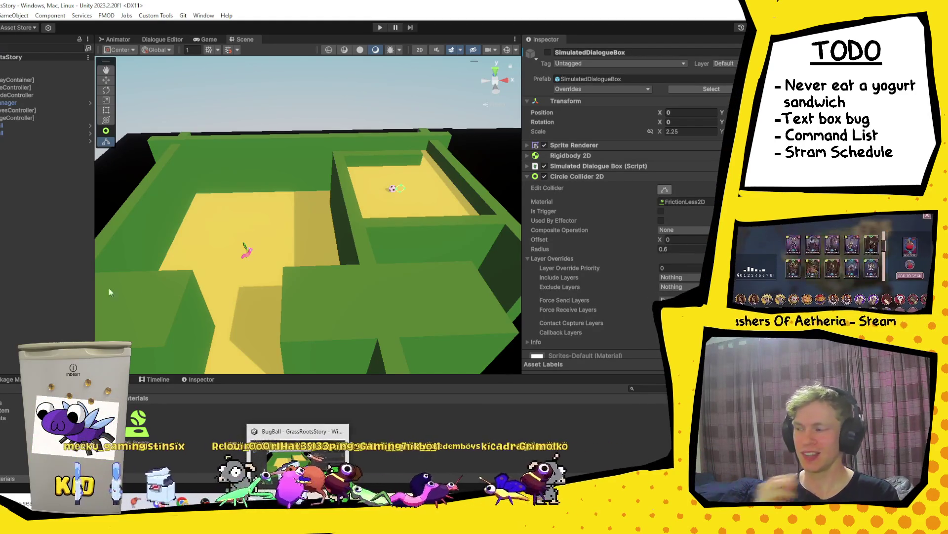
Step: Switch from the Unity editor to the Bug Ball TODO Google Doc in Chrome
{"action": "key", "text": "alt+Tab"}
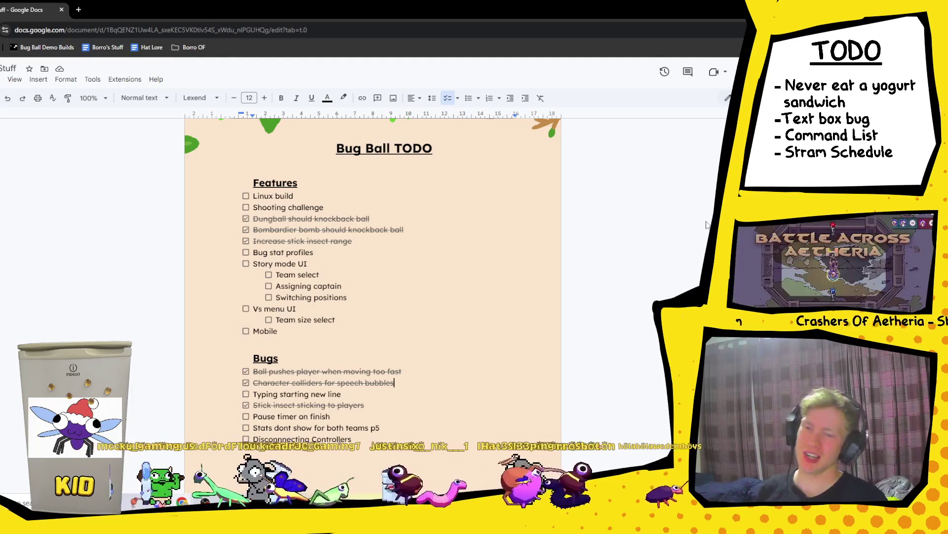
Step: Return to the Unity editor, then bring Discord's rate-my-plate channel to the front
{"action": "key", "text": "alt+Tab"}
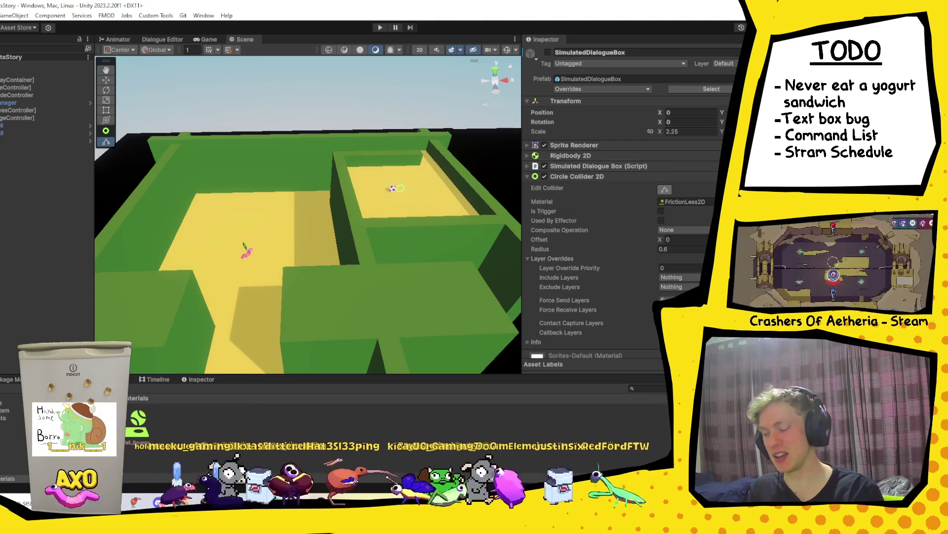
{"action": "left_click", "coordinate": [159, 502]}
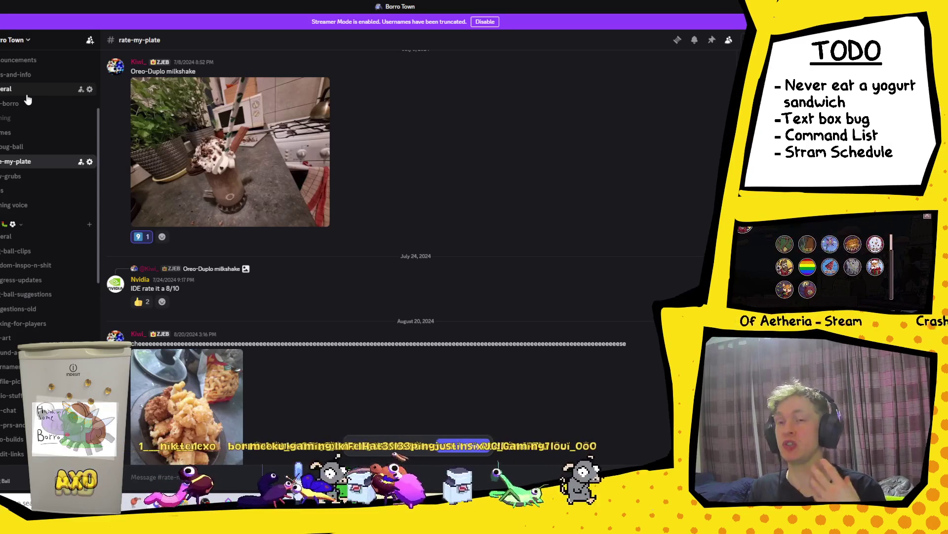
Step: Open #general and view the ear-jewellery drawing enlarged, then close it
{"action": "left_click", "coordinate": [27, 96]}
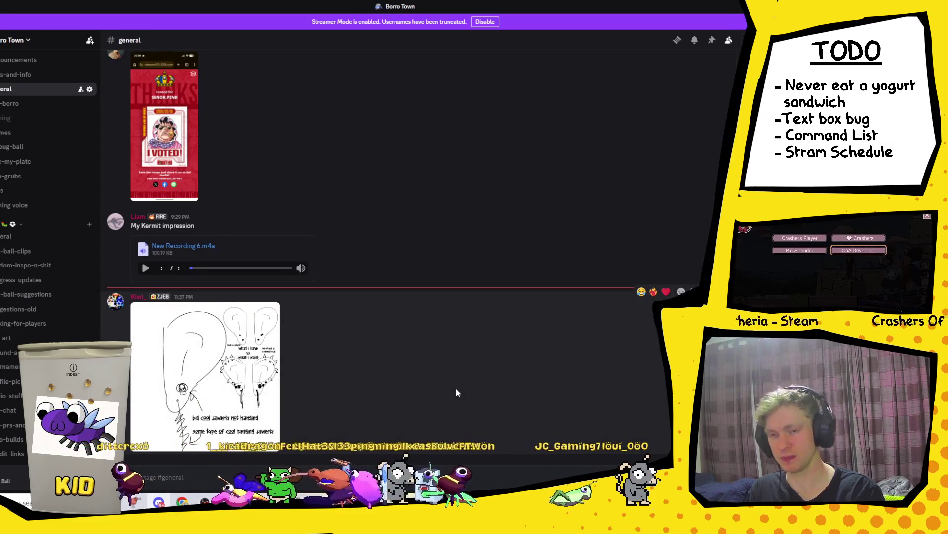
{"action": "left_click", "coordinate": [229, 374]}
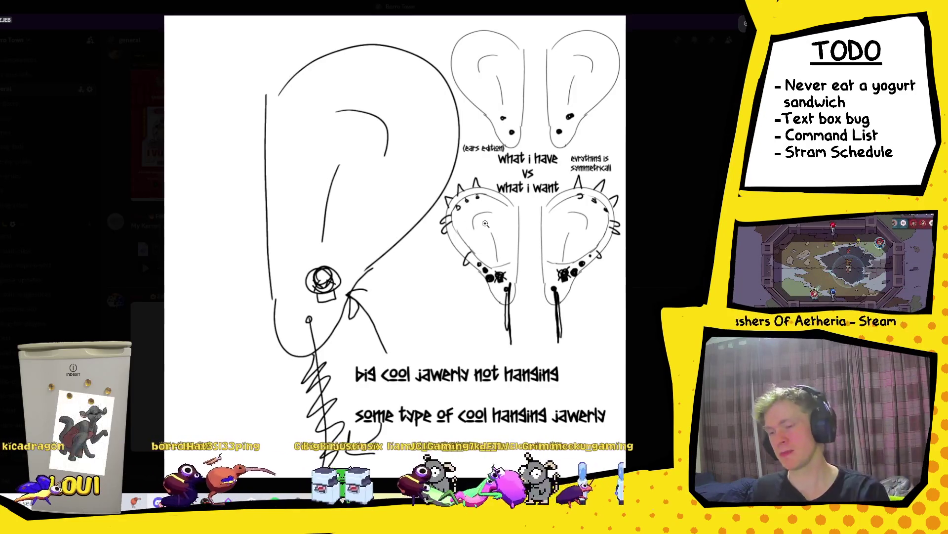
{"action": "left_click", "coordinate": [677, 228]}
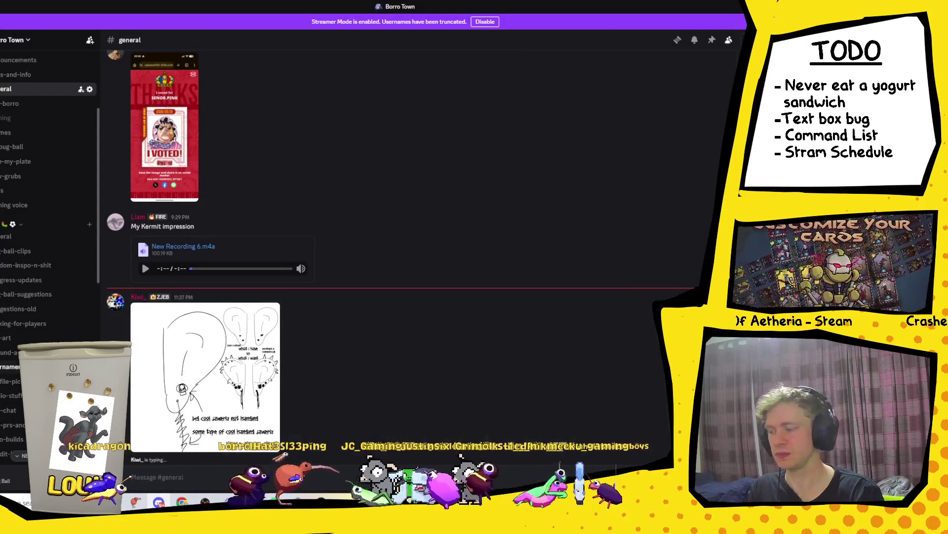
{"action": "scroll", "coordinate": [49, 198], "scroll_direction": "down", "scroll_amount": 10}
{"action": "scroll", "coordinate": [49, 222], "scroll_direction": "up", "scroll_amount": 10}
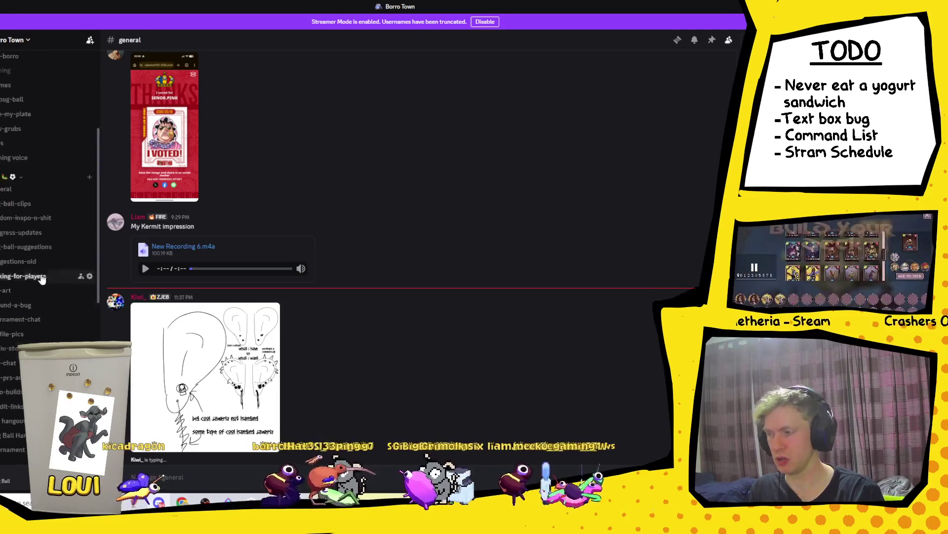
Step: View the enlarged 'I voted' image, close it, and return to Unity
{"action": "left_click", "coordinate": [172, 127]}
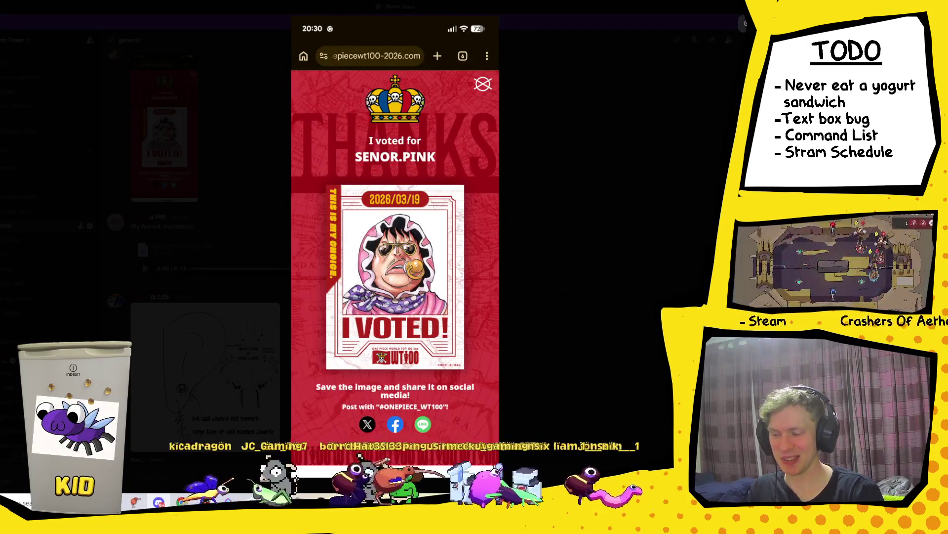
{"action": "left_click", "coordinate": [649, 345]}
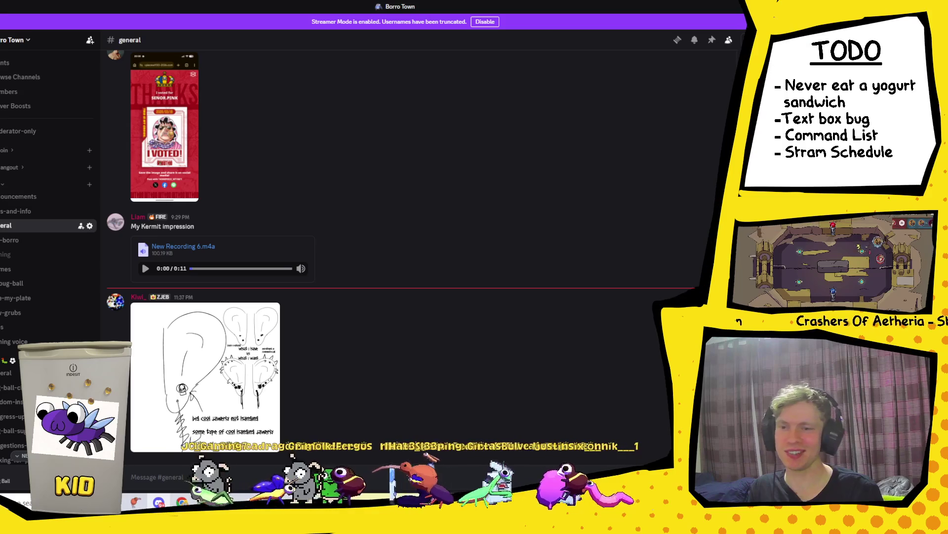
{"action": "key", "text": "alt+Tab"}
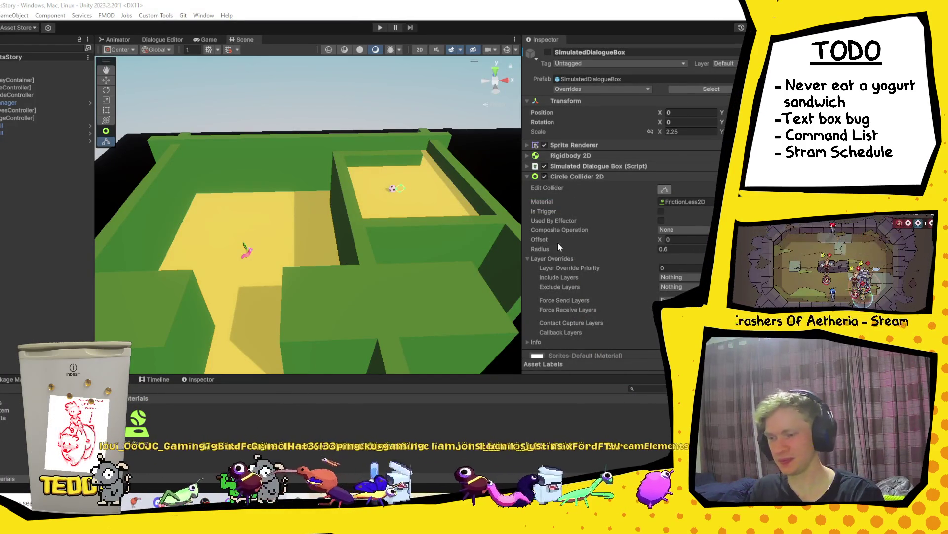
Step: View Avatars.png from D:\Twitch\Links and Info, close it, and return to Discord
{"action": "key", "text": "super+e"}
{"action": "left_click", "coordinate": [507, 263]}
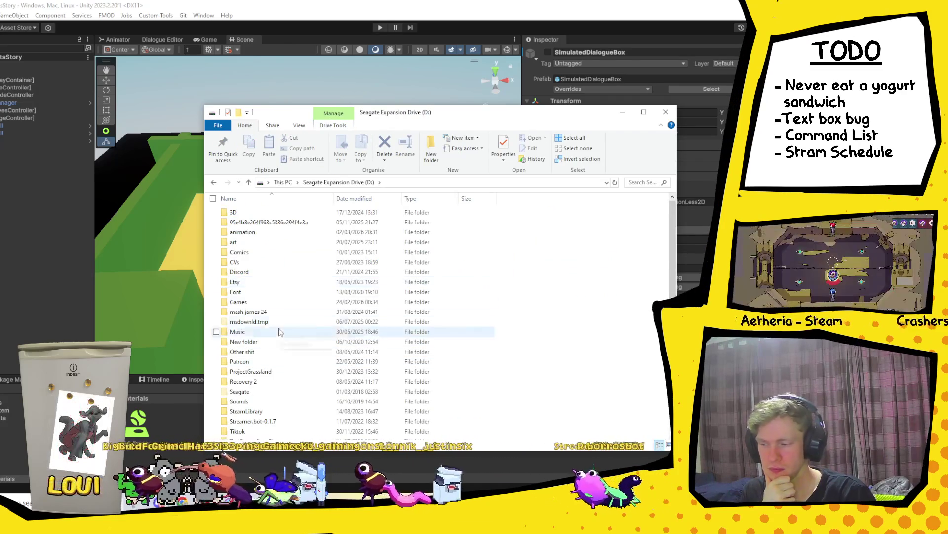
{"action": "scroll", "coordinate": [273, 361], "scroll_direction": "down", "scroll_amount": 3}
{"action": "double_click", "coordinate": [270, 368]}
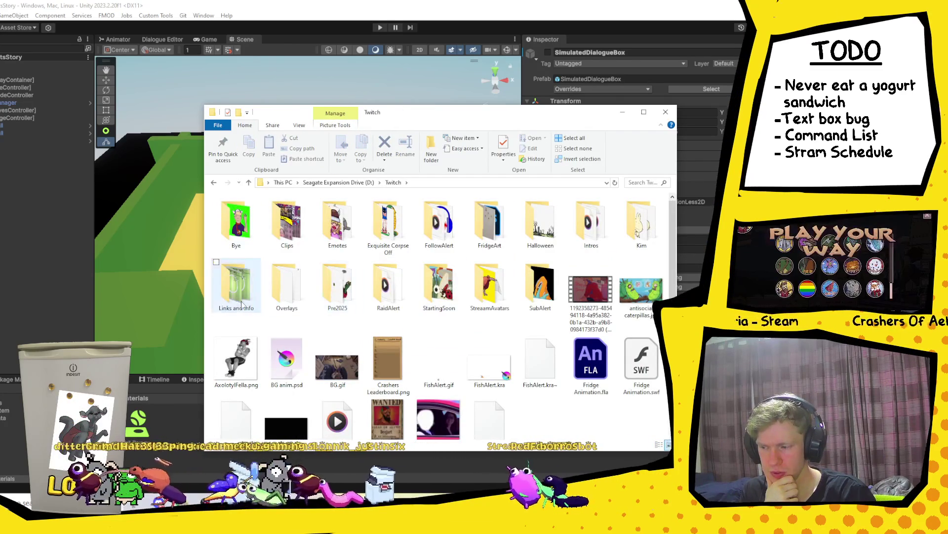
{"action": "double_click", "coordinate": [233, 285]}
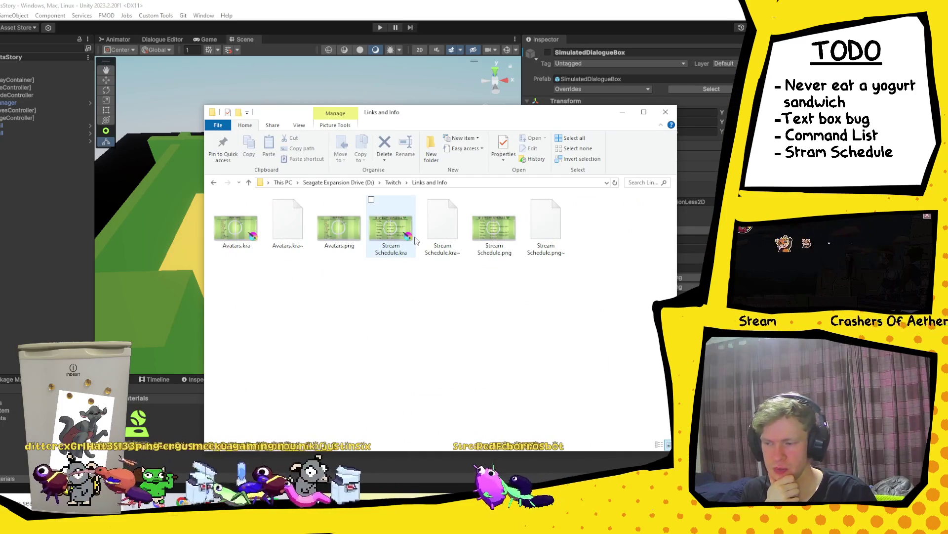
{"action": "left_click", "coordinate": [346, 239]}
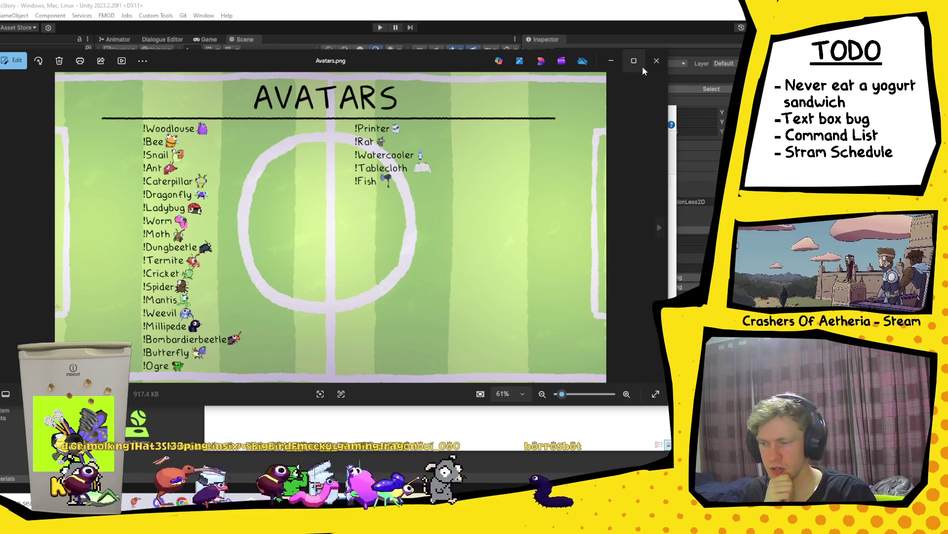
{"action": "left_click", "coordinate": [656, 61]}
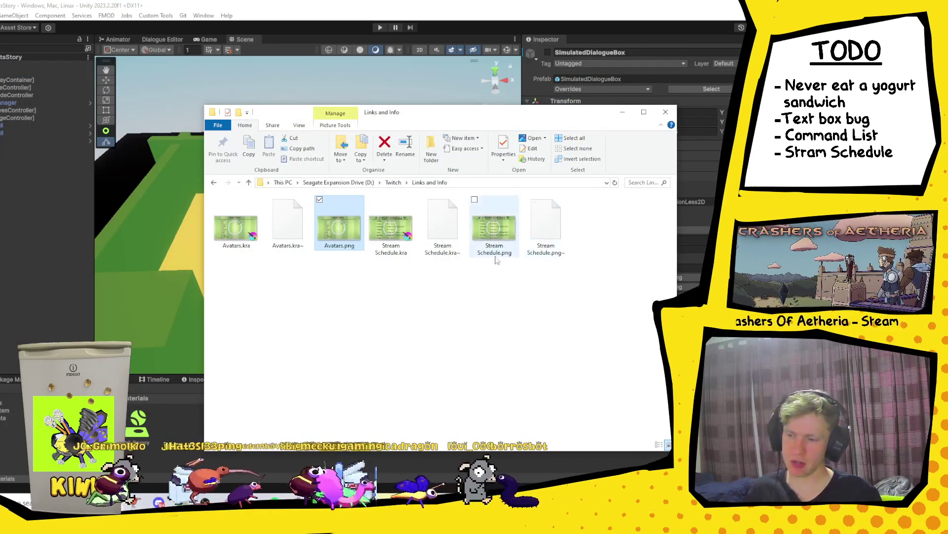
{"action": "key", "text": "alt+Tab"}
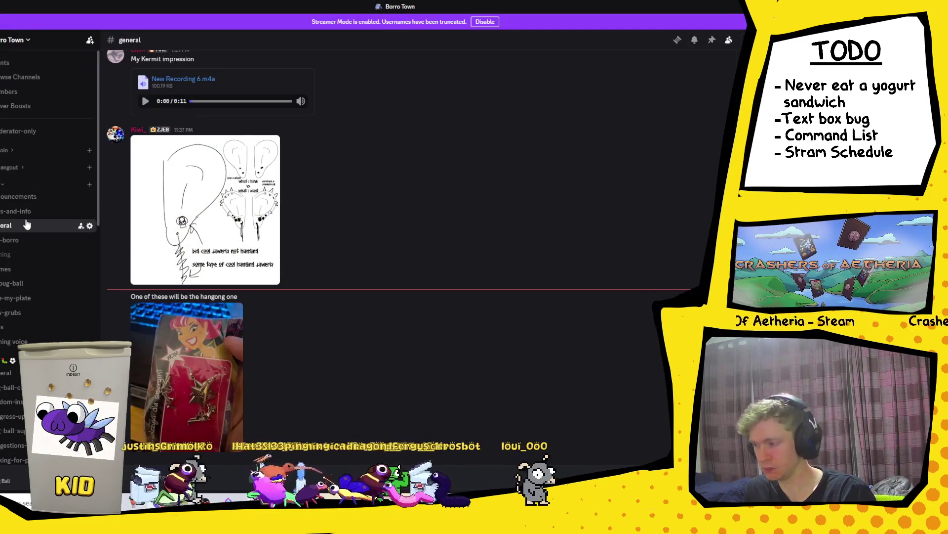
Step: Delete the old stream schedule message in #links-and-info
{"action": "left_click", "coordinate": [42, 218]}
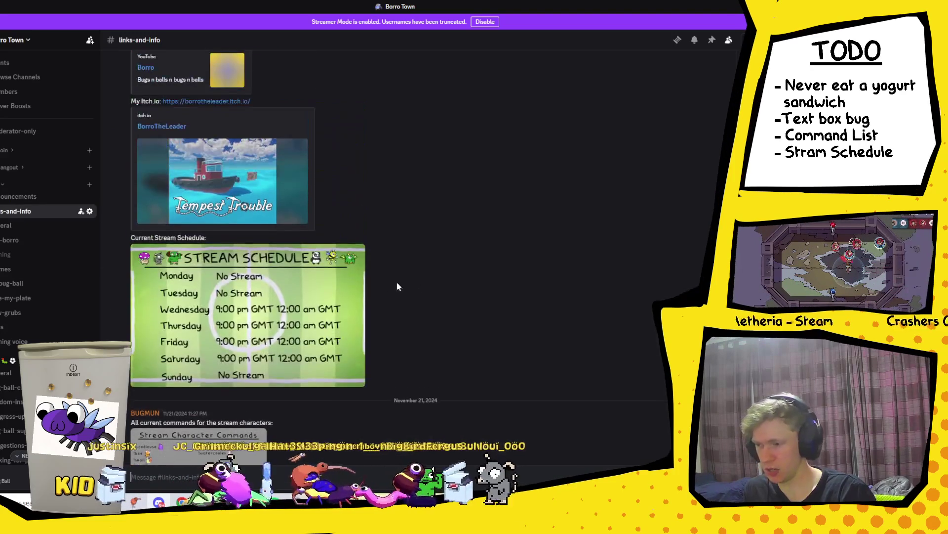
{"action": "scroll", "coordinate": [576, 248], "scroll_direction": "down", "scroll_amount": 2}
{"action": "scroll", "coordinate": [577, 248], "scroll_direction": "up", "scroll_amount": 5}
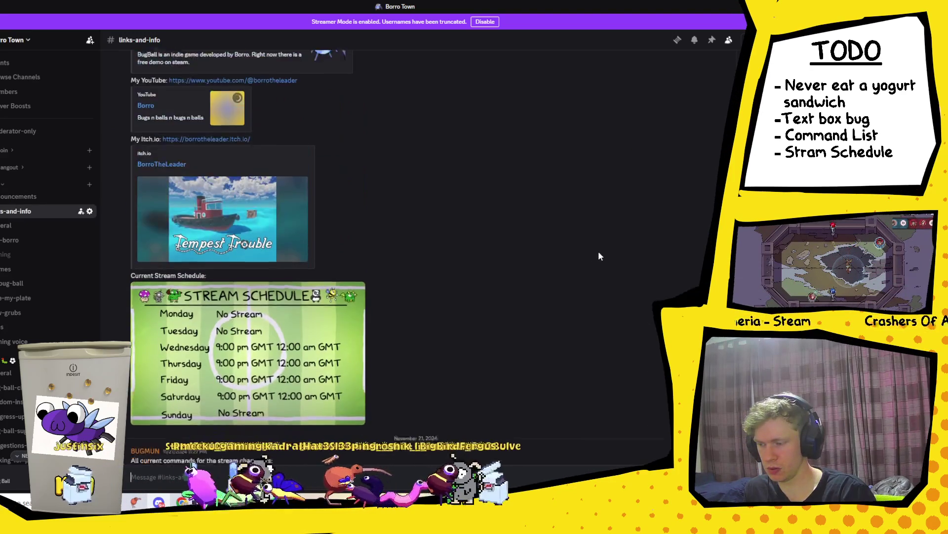
{"action": "scroll", "coordinate": [642, 207], "scroll_direction": "down", "scroll_amount": 4}
{"action": "left_click", "coordinate": [717, 134]}
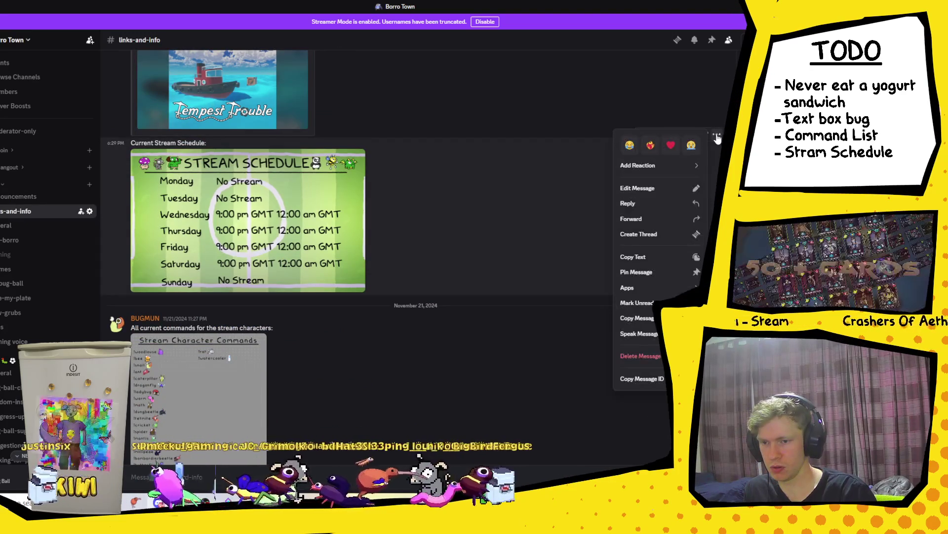
{"action": "left_click", "coordinate": [659, 356]}
{"action": "left_click", "coordinate": [442, 344]}
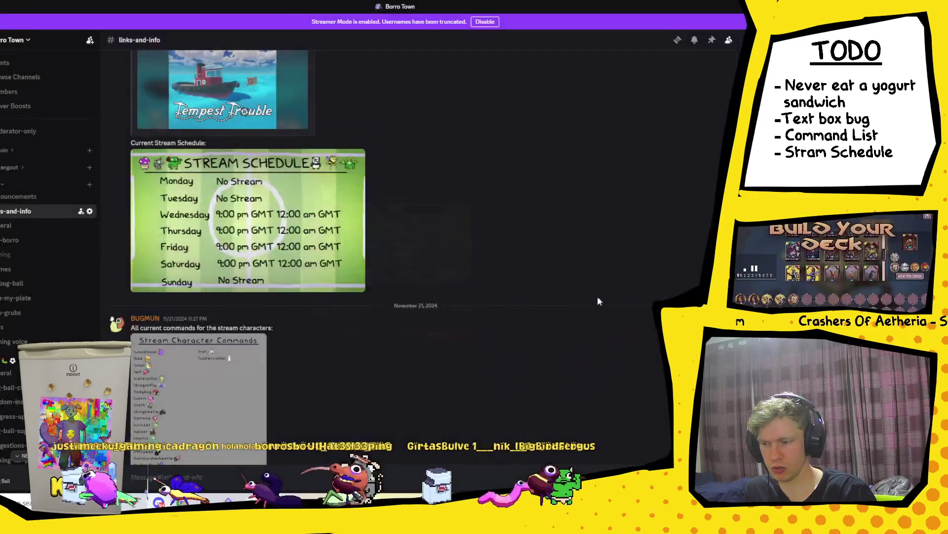
Step: Delete the stream character command list message as well
{"action": "left_click", "coordinate": [716, 265]}
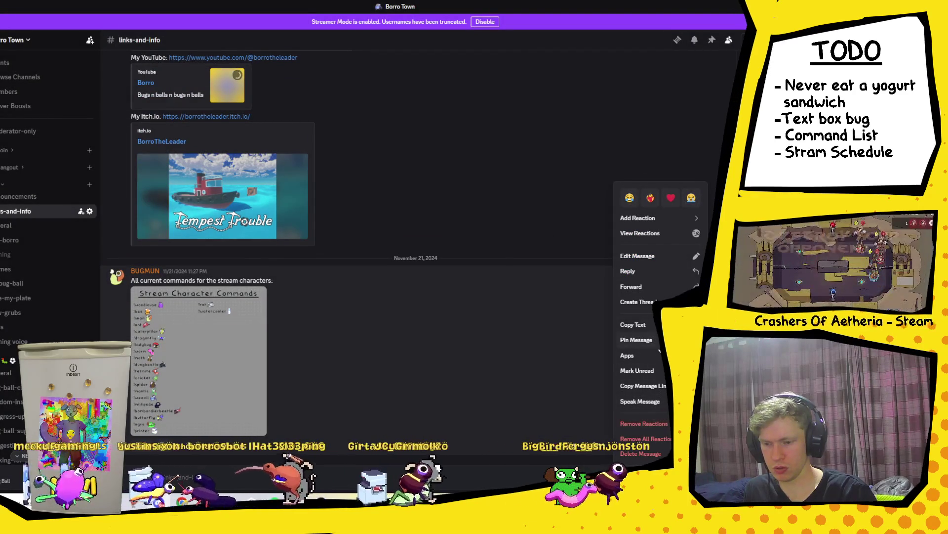
{"action": "left_click", "coordinate": [641, 453]}
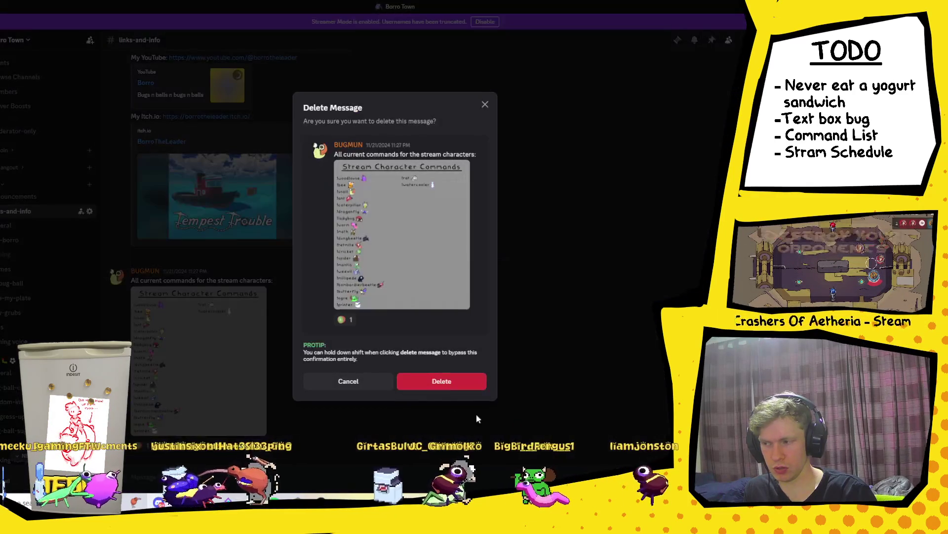
{"action": "left_click", "coordinate": [448, 387]}
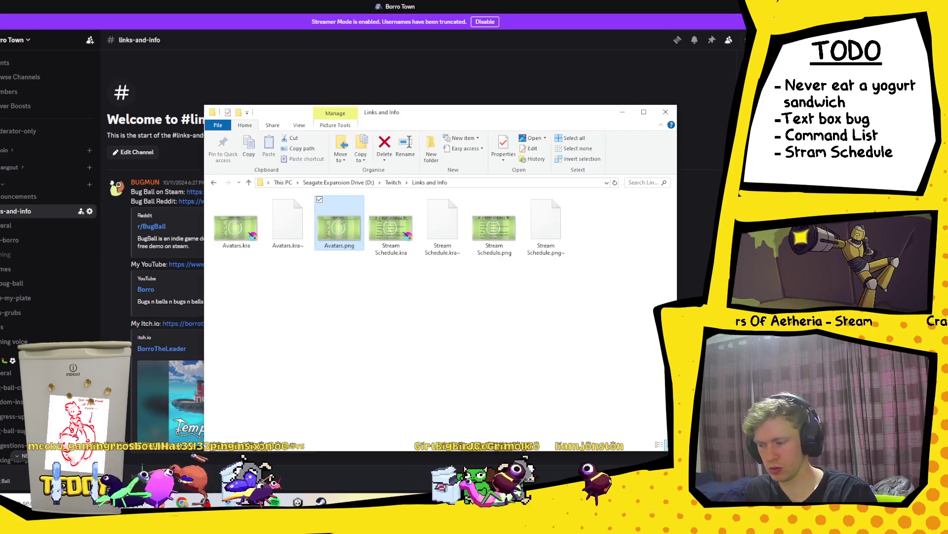
Step: Post Stream Schedule.png from the Links and Info folder into #links-and-info
{"action": "left_click", "coordinate": [205, 501]}
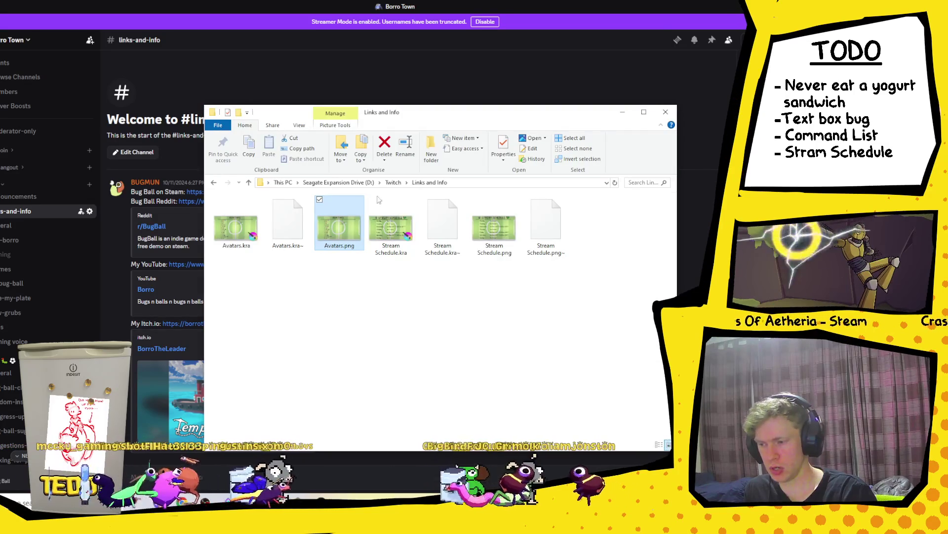
{"action": "left_click", "coordinate": [505, 224]}
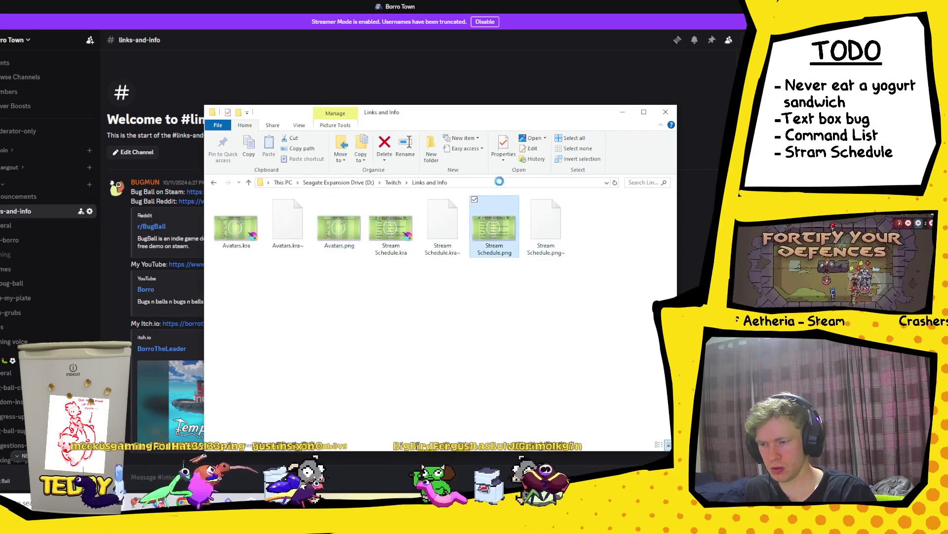
{"action": "mouse_move", "coordinate": [506, 214]}
{"action": "left_mouse_down"}
{"action": "mouse_move", "coordinate": [385, 346]}
{"action": "mouse_move", "coordinate": [181, 468]}
{"action": "left_mouse_up"}
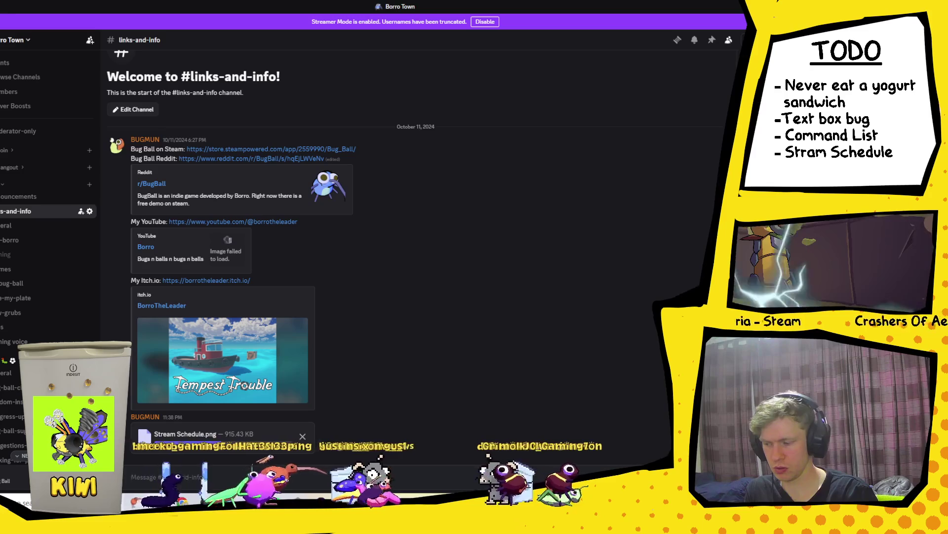
{"action": "key", "text": "Return"}
{"action": "key", "text": "alt+Tab"}
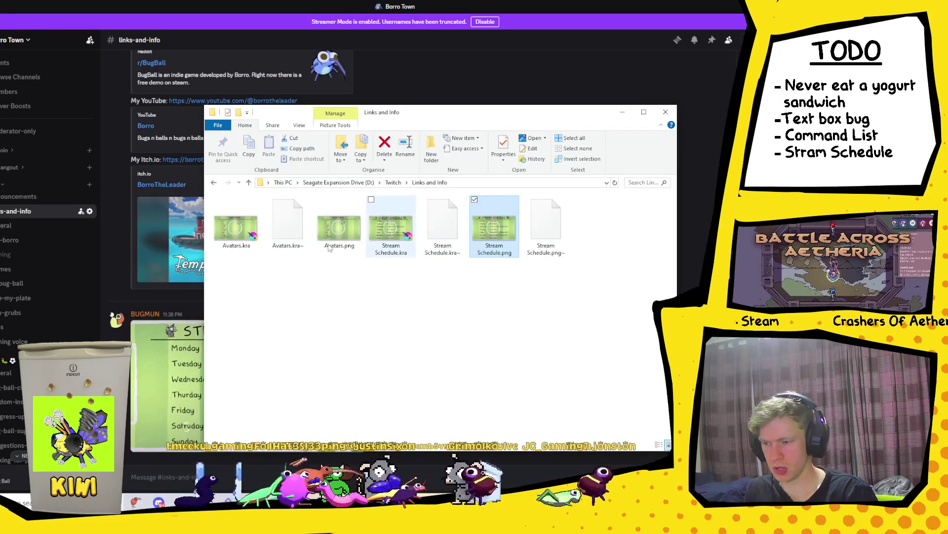
Step: Post Avatars.png to the channel too, then return to Unity
{"action": "left_click", "coordinate": [342, 213]}
{"action": "mouse_move", "coordinate": [342, 212]}
{"action": "left_mouse_down"}
{"action": "mouse_move", "coordinate": [328, 381]}
{"action": "mouse_move", "coordinate": [217, 464]}
{"action": "left_mouse_up"}
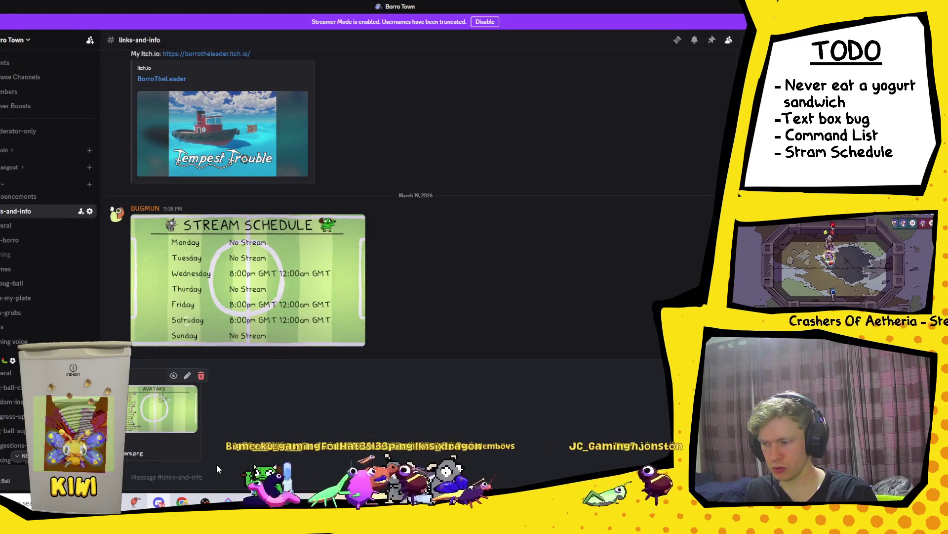
{"action": "key", "text": "Return"}
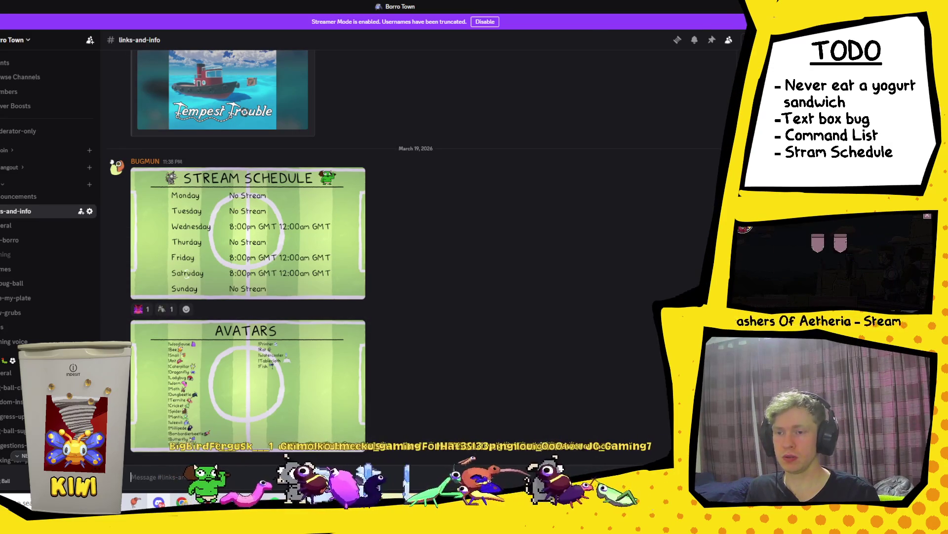
{"action": "key", "text": "alt+Tab"}
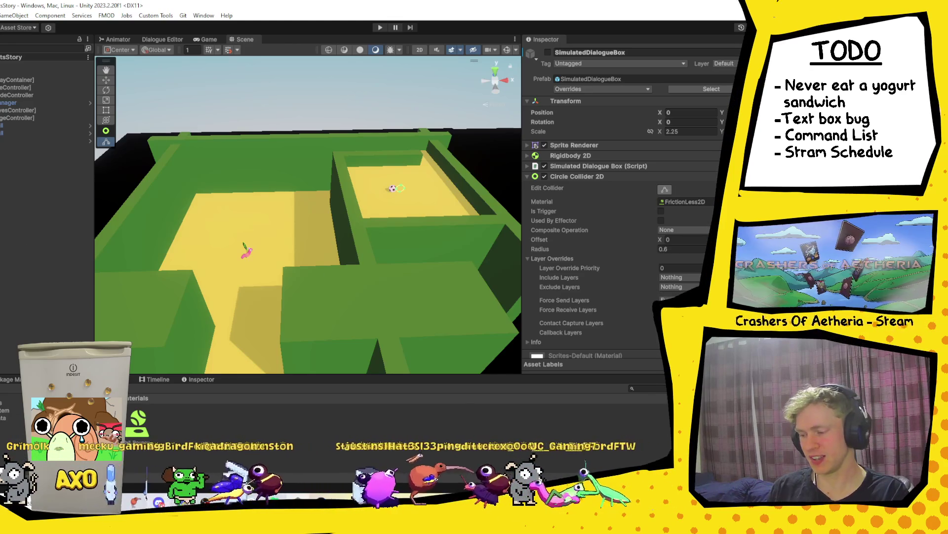
{"action": "key", "text": "alt+Tab"}
{"action": "left_click", "coordinate": [276, 356]}
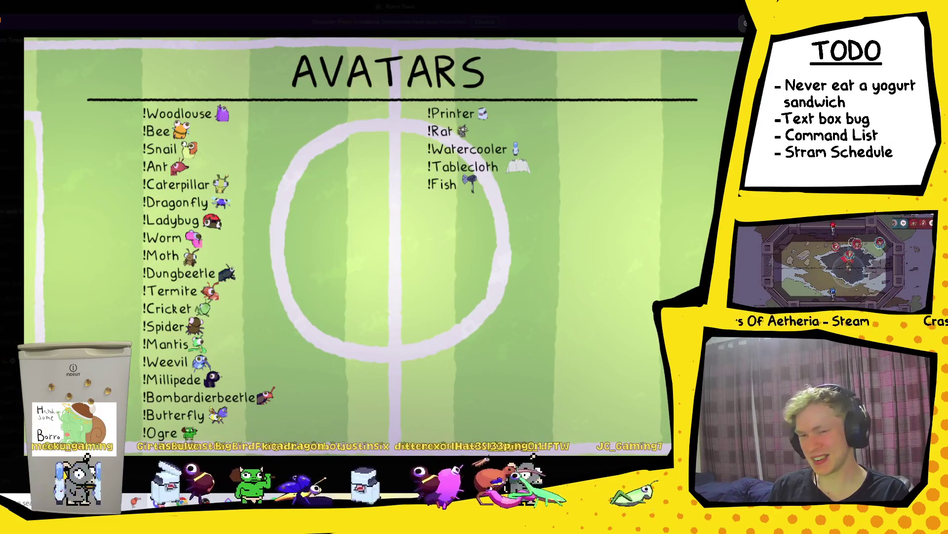
{"action": "key", "text": "Escape"}
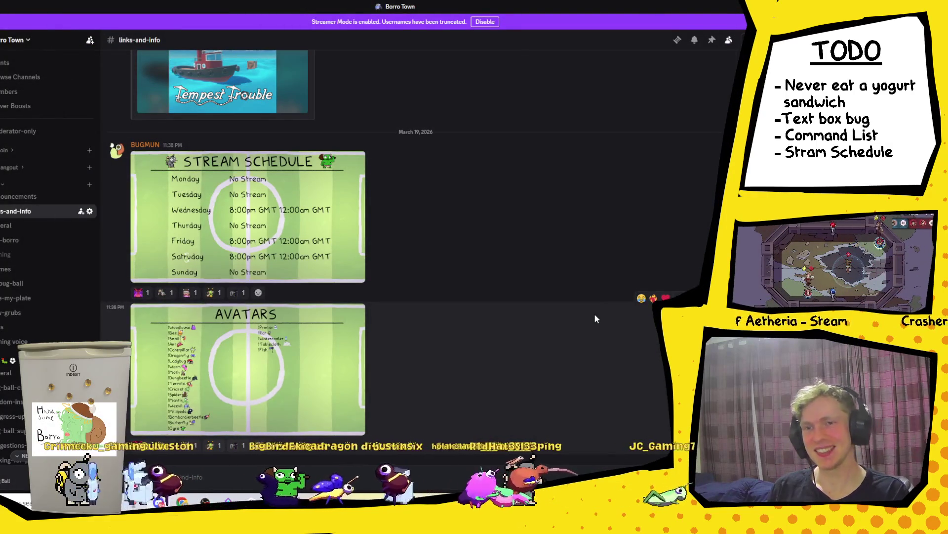
{"action": "key", "text": "alt+Tab"}
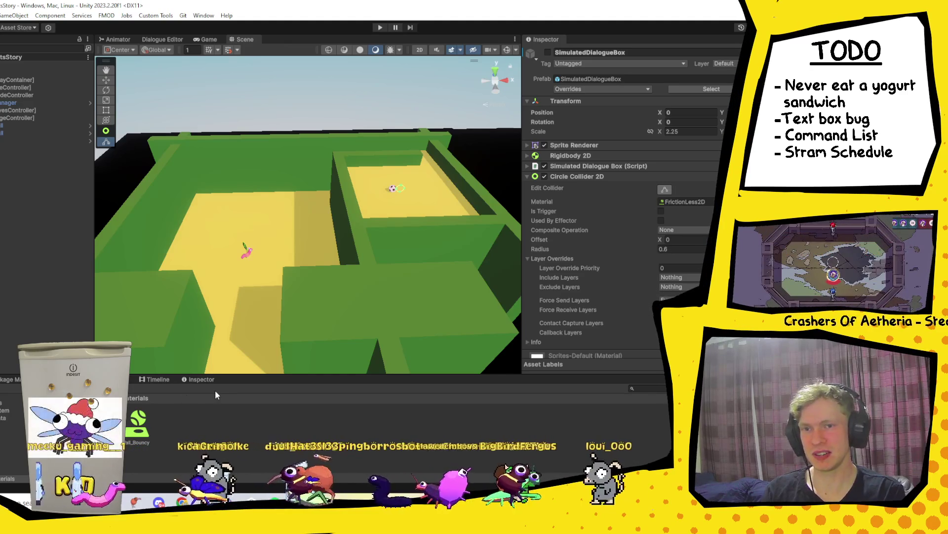
{"action": "key", "text": "alt+Tab"}
{"action": "scroll", "coordinate": [6, 330], "scroll_direction": "down", "scroll_amount": 10}
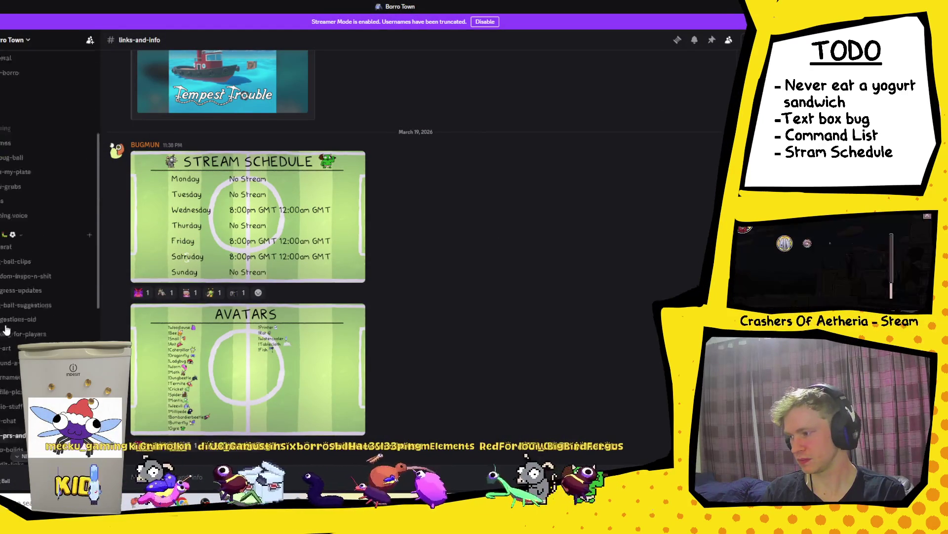
{"action": "scroll", "coordinate": [17, 237], "scroll_direction": "up", "scroll_amount": 10}
{"action": "left_click", "coordinate": [18, 232]}
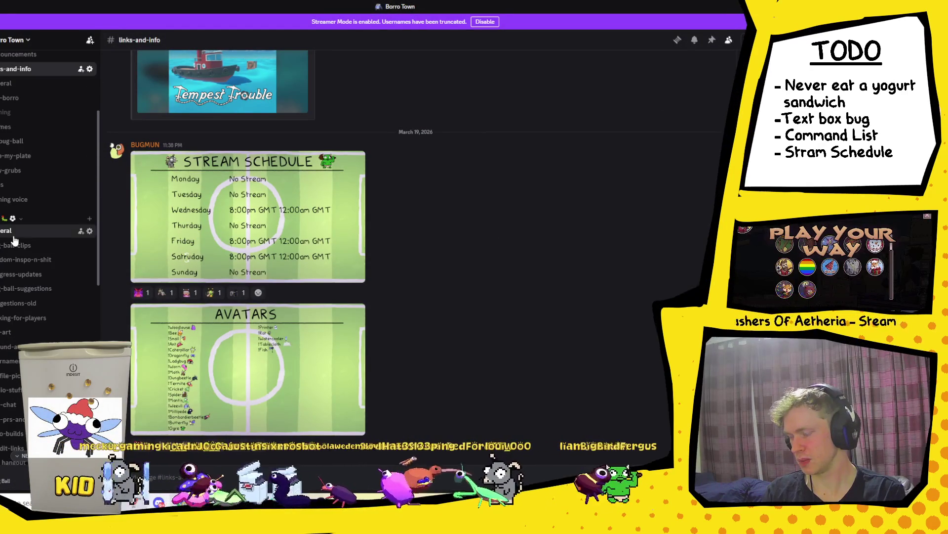
{"action": "scroll", "coordinate": [13, 183], "scroll_direction": "up", "scroll_amount": 1}
{"action": "scroll", "coordinate": [14, 183], "scroll_direction": "up", "scroll_amount": 3}
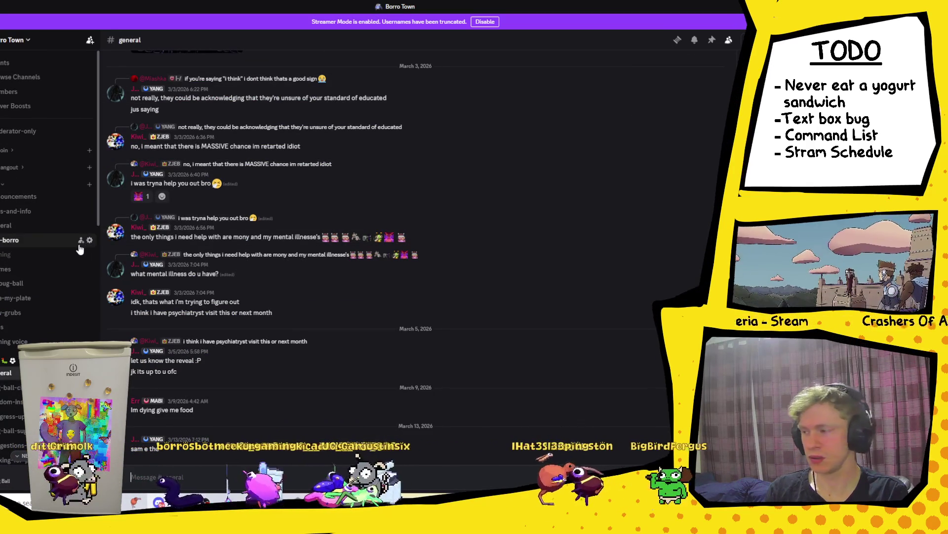
{"action": "scroll", "coordinate": [20, 253], "scroll_direction": "down", "scroll_amount": 3}
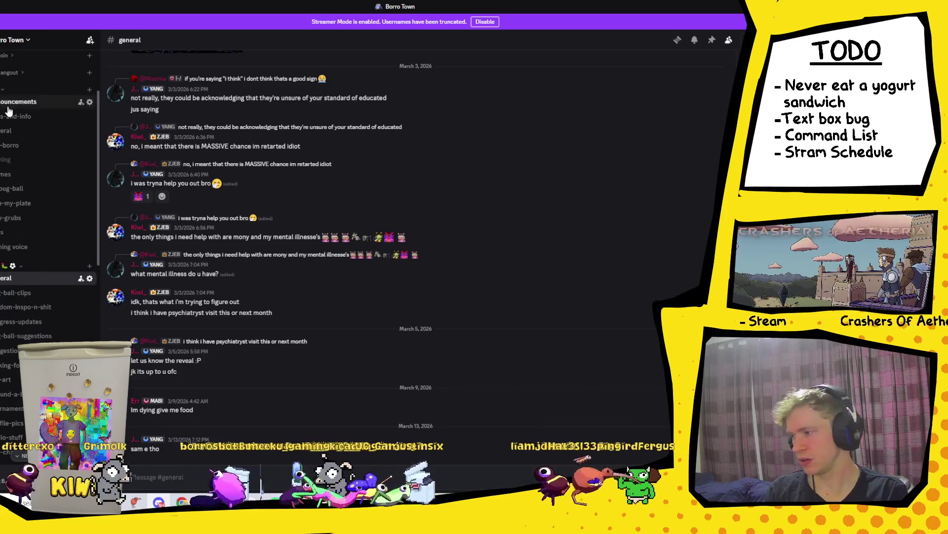
{"action": "left_click", "coordinate": [21, 118]}
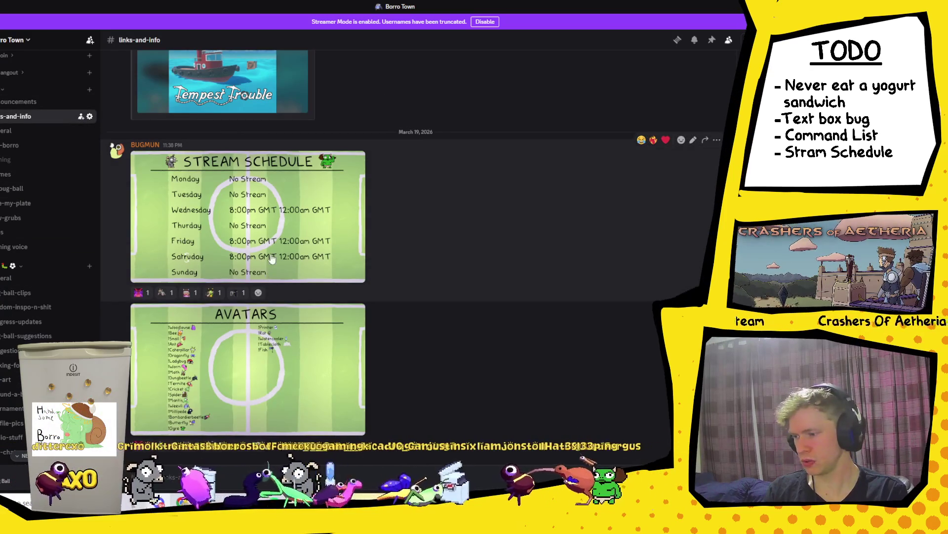
{"action": "left_click", "coordinate": [282, 246]}
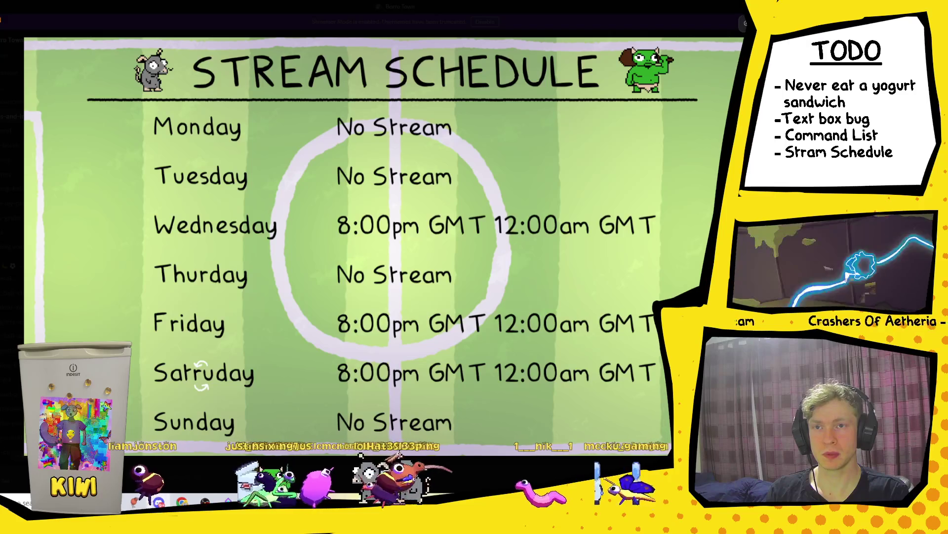
{"action": "key", "text": "Escape"}
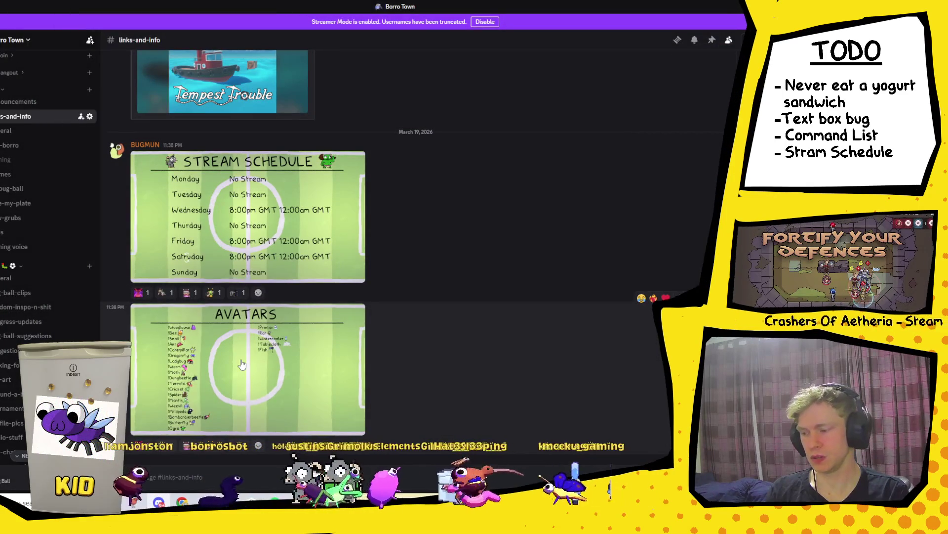
{"action": "left_click", "coordinate": [241, 364]}
{"action": "key", "text": "Escape"}
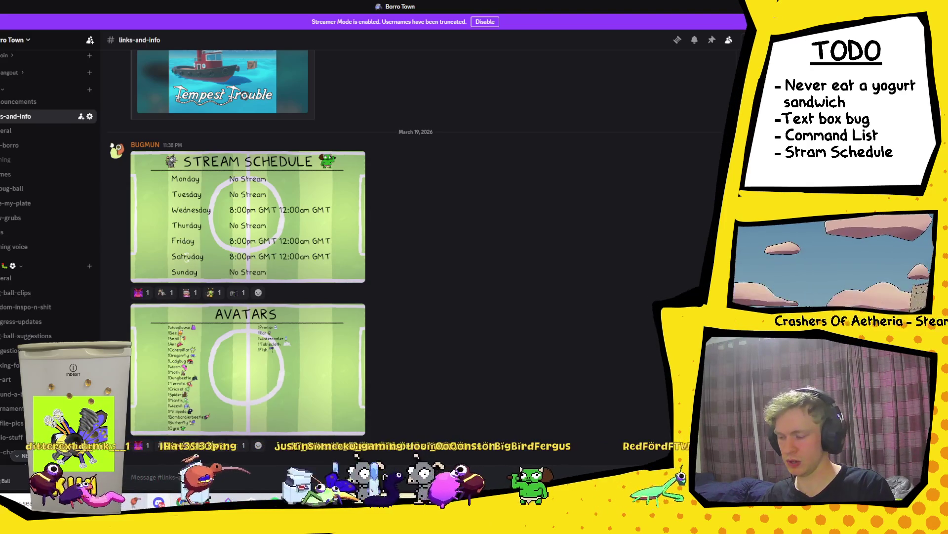
{"action": "key", "text": "alt+Tab"}
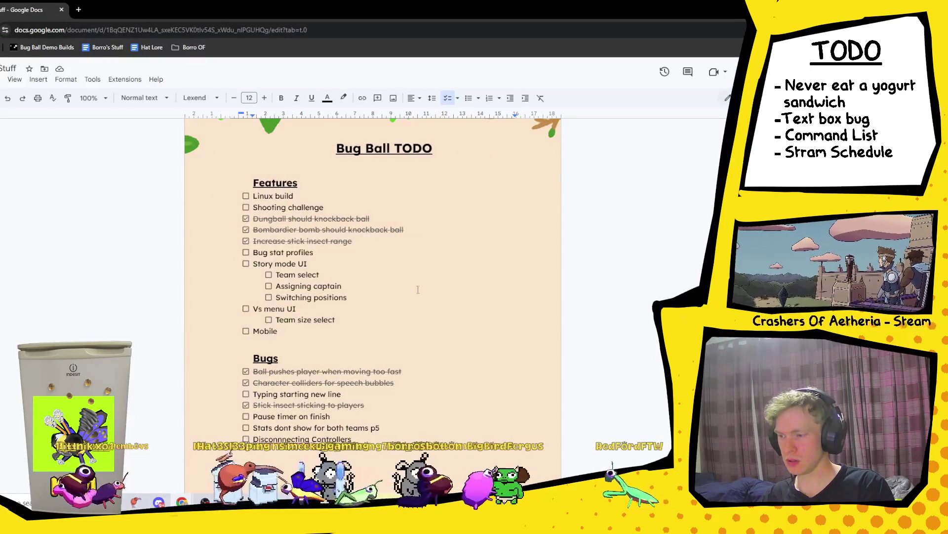
{"action": "scroll", "coordinate": [418, 289], "scroll_direction": "down", "scroll_amount": 10}
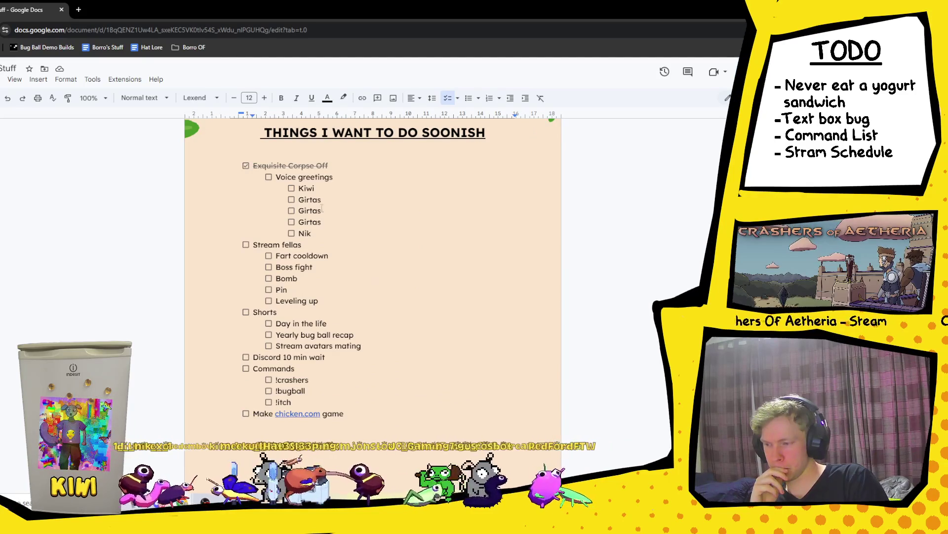
{"action": "mouse_move", "coordinate": [333, 232]}
{"action": "left_mouse_down"}
{"action": "mouse_move", "coordinate": [326, 188]}
{"action": "mouse_move", "coordinate": [336, 178]}
{"action": "mouse_move", "coordinate": [370, 221]}
{"action": "left_mouse_up"}
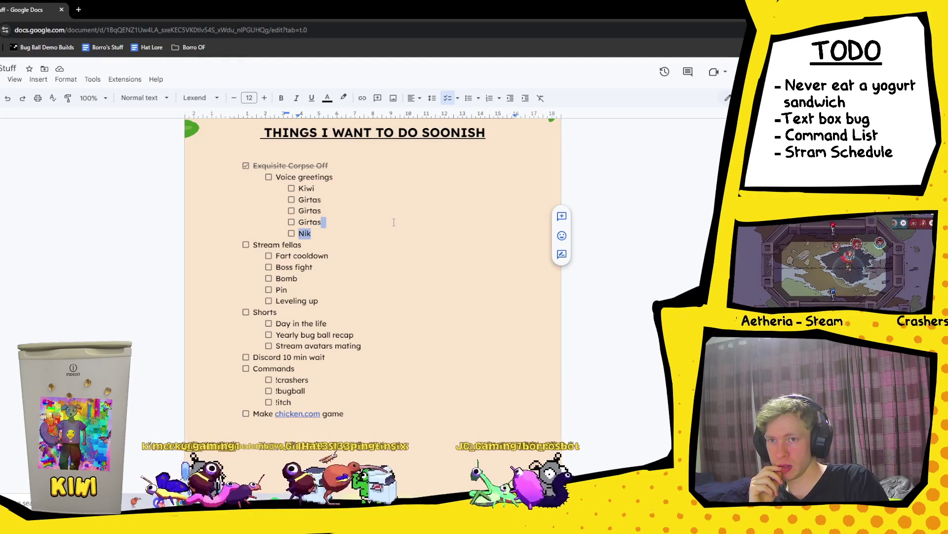
{"action": "left_click", "coordinate": [394, 221]}
{"action": "scroll", "coordinate": [394, 222], "scroll_direction": "down", "scroll_amount": 1}
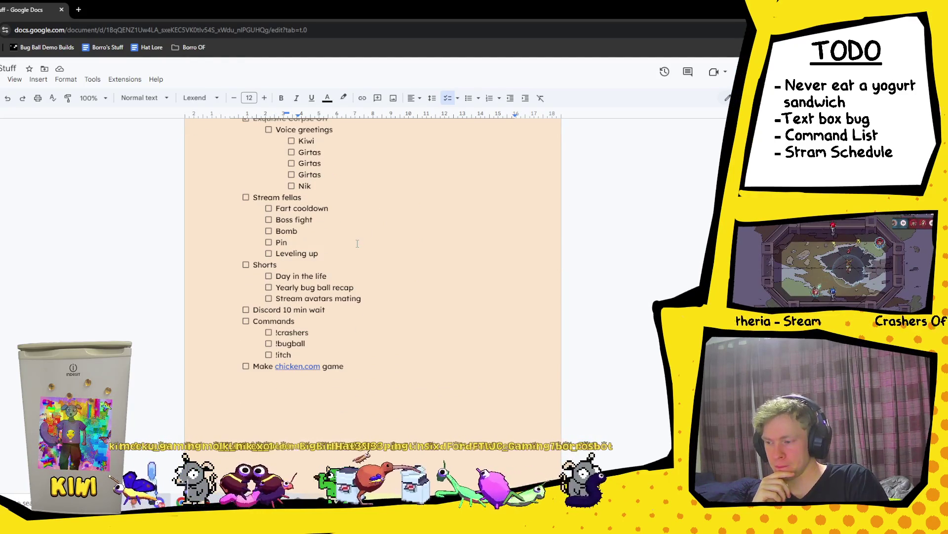
{"action": "scroll", "coordinate": [357, 243], "scroll_direction": "down", "scroll_amount": 9}
{"action": "scroll", "coordinate": [357, 243], "scroll_direction": "up", "scroll_amount": 6}
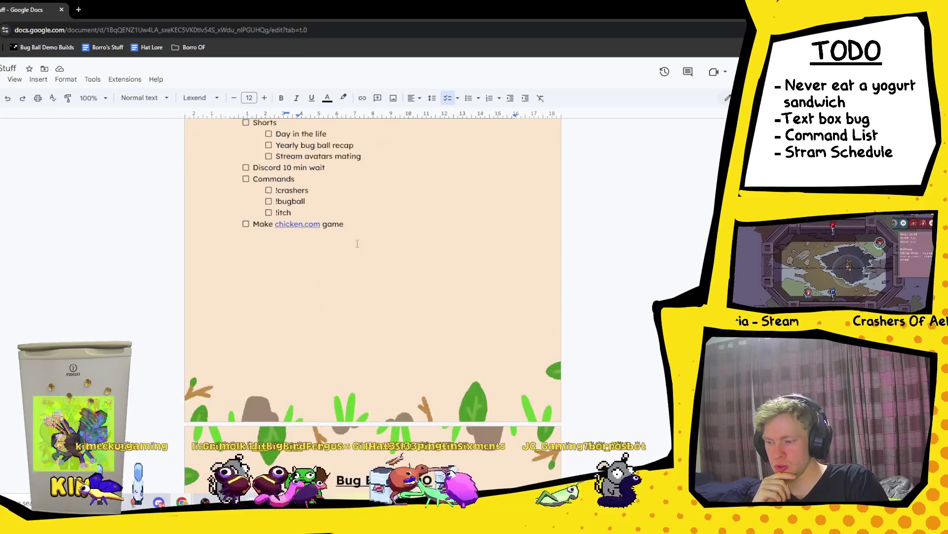
{"action": "scroll", "coordinate": [357, 170], "scroll_direction": "down", "scroll_amount": 8}
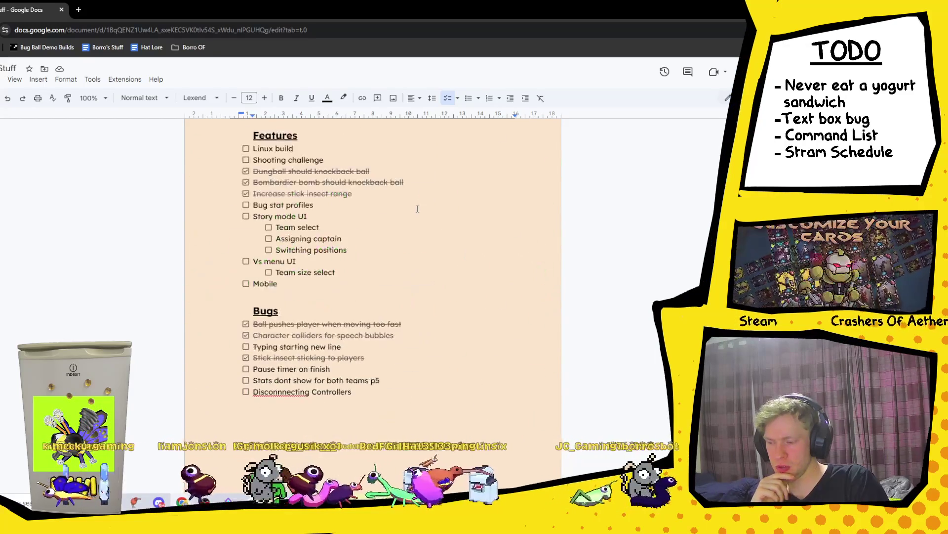
{"action": "scroll", "coordinate": [399, 267], "scroll_direction": "down", "scroll_amount": 2}
{"action": "scroll", "coordinate": [400, 266], "scroll_direction": "up", "scroll_amount": 2}
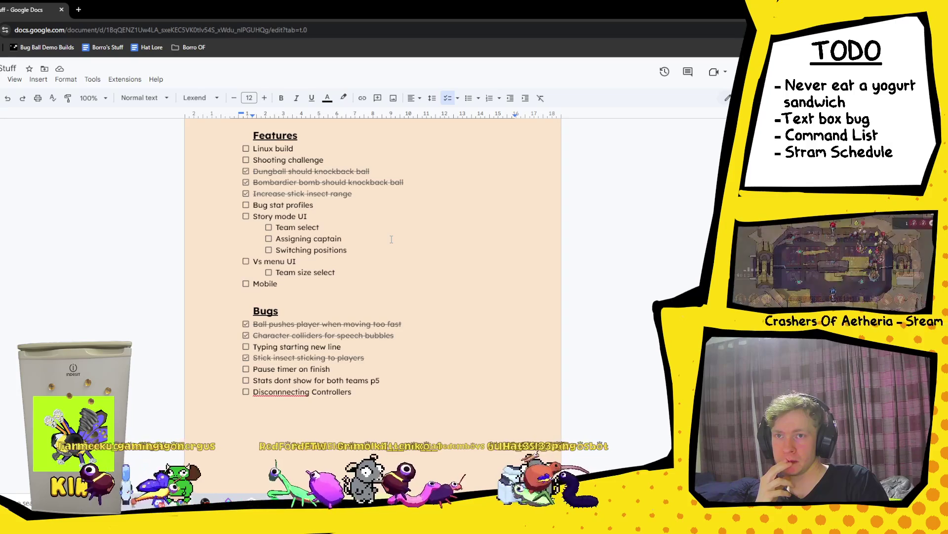
{"action": "scroll", "coordinate": [391, 239], "scroll_direction": "up", "scroll_amount": 7}
{"action": "scroll", "coordinate": [391, 240], "scroll_direction": "up", "scroll_amount": 4}
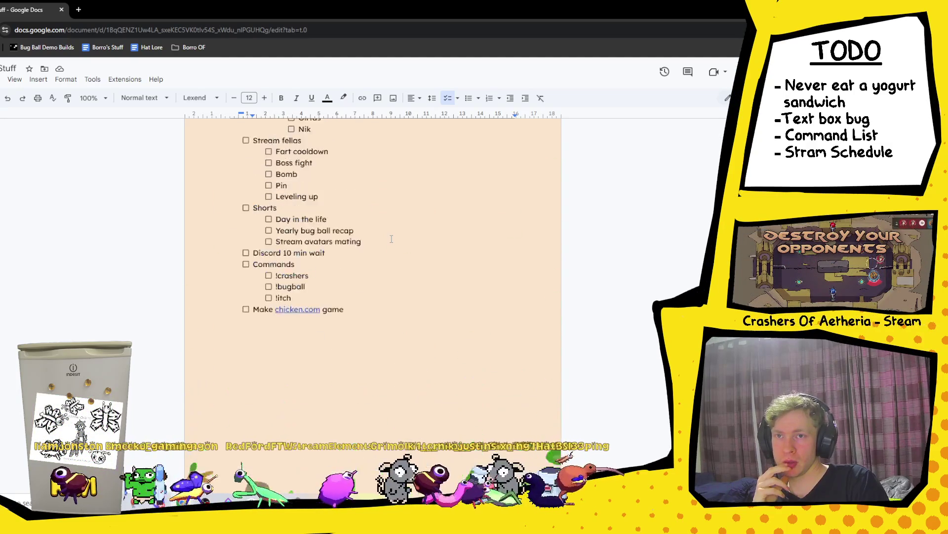
{"action": "scroll", "coordinate": [344, 280], "scroll_direction": "down", "scroll_amount": 8}
{"action": "mouse_move", "coordinate": [327, 291]}
{"action": "left_mouse_down"}
{"action": "mouse_move", "coordinate": [253, 291]}
{"action": "mouse_move", "coordinate": [354, 288]}
{"action": "left_mouse_up"}
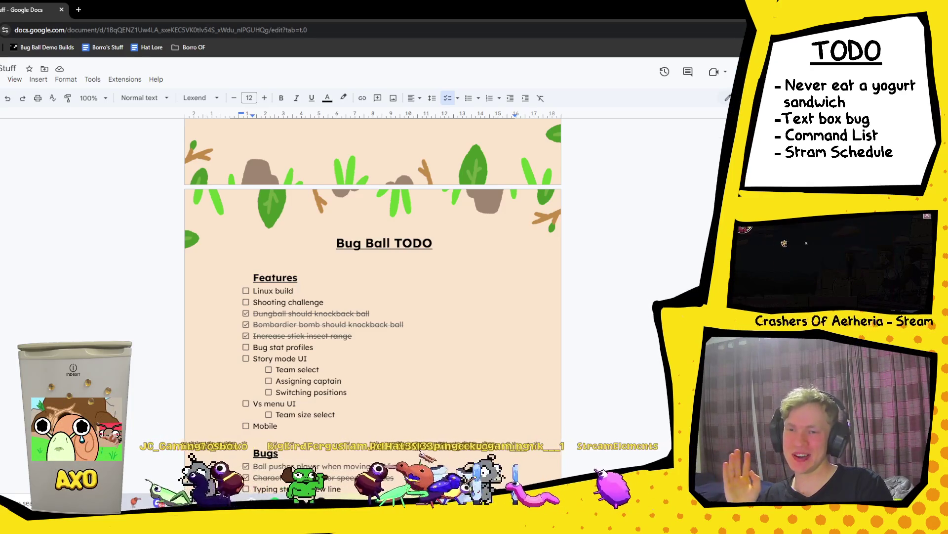
{"action": "key", "text": "alt+Tab"}
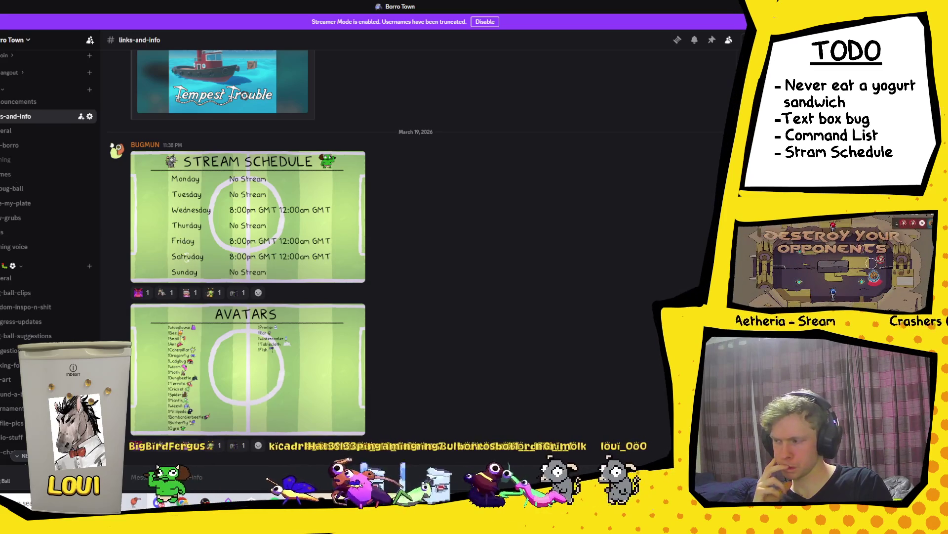
{"action": "left_click", "coordinate": [89, 117]}
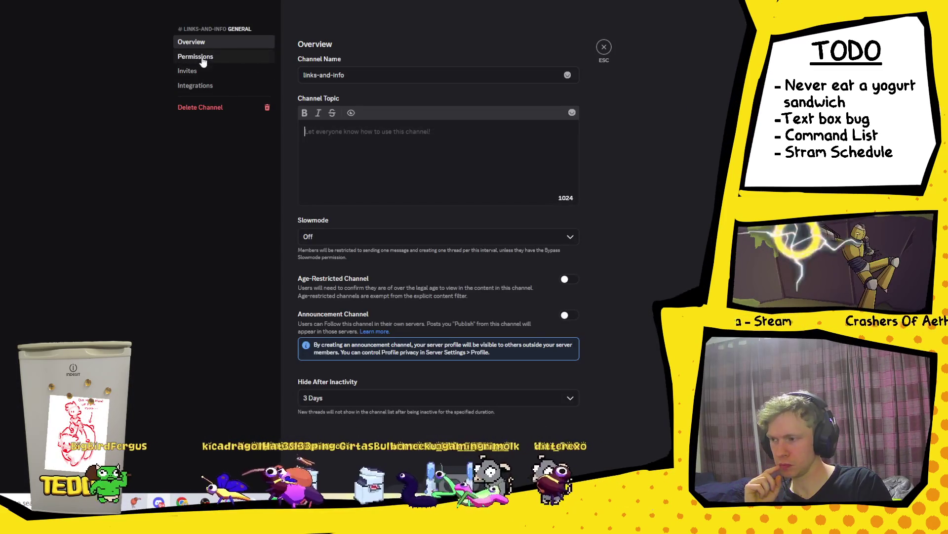
{"action": "left_click", "coordinate": [196, 57]}
{"action": "scroll", "coordinate": [464, 221], "scroll_direction": "down", "scroll_amount": 2}
{"action": "scroll", "coordinate": [463, 221], "scroll_direction": "down", "scroll_amount": 1}
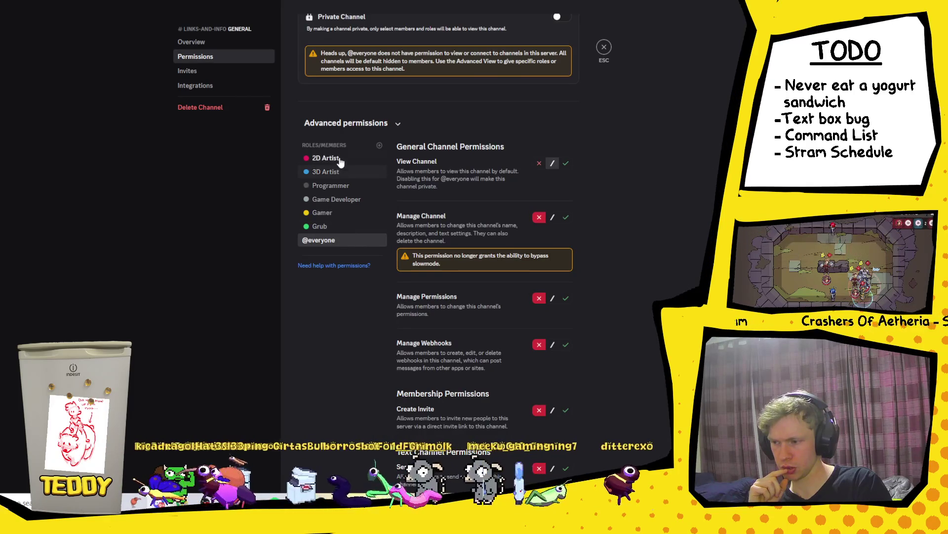
{"action": "scroll", "coordinate": [470, 245], "scroll_direction": "down", "scroll_amount": 2}
{"action": "scroll", "coordinate": [472, 245], "scroll_direction": "up", "scroll_amount": 1}
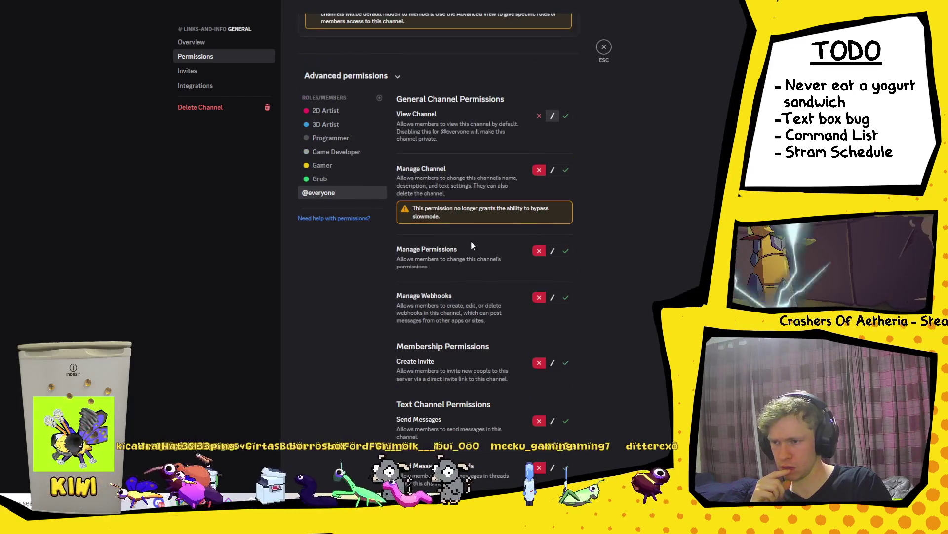
{"action": "left_click", "coordinate": [566, 116]}
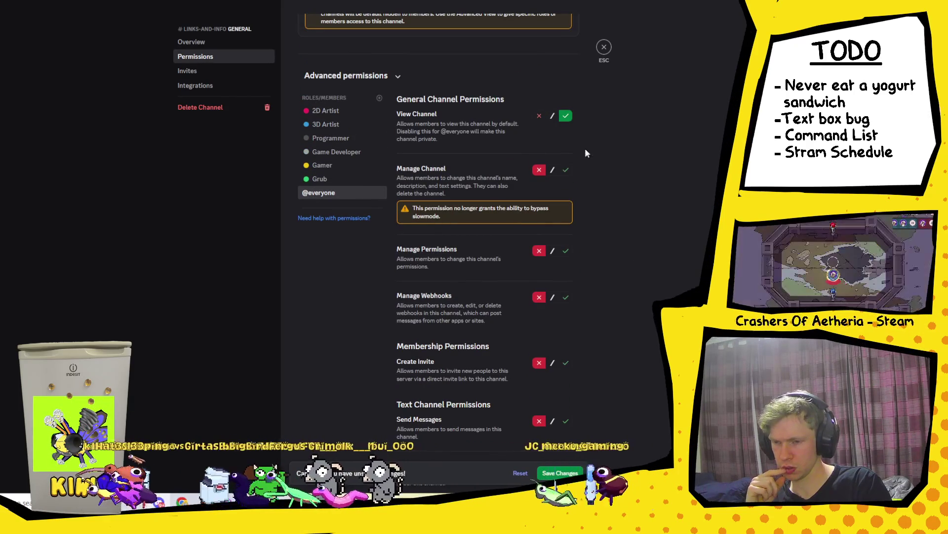
Step: Close the channel settings and switch back to the Unity editor
{"action": "left_click", "coordinate": [605, 47]}
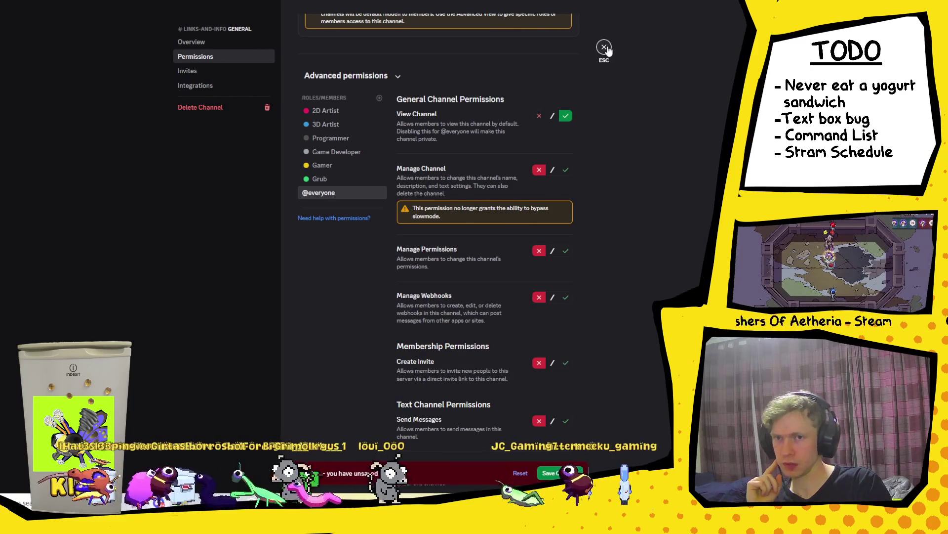
{"action": "scroll", "coordinate": [612, 146], "scroll_direction": "up", "scroll_amount": 3}
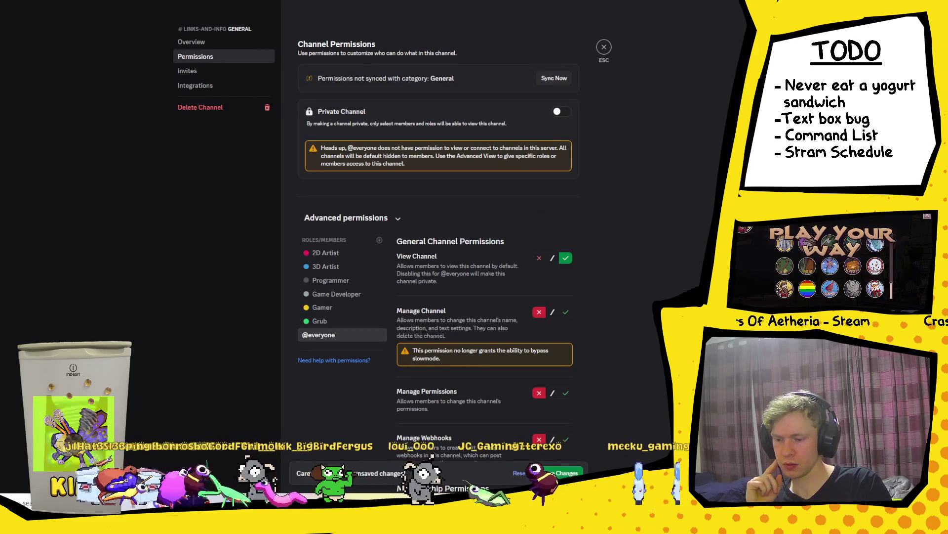
{"action": "left_click", "coordinate": [603, 47]}
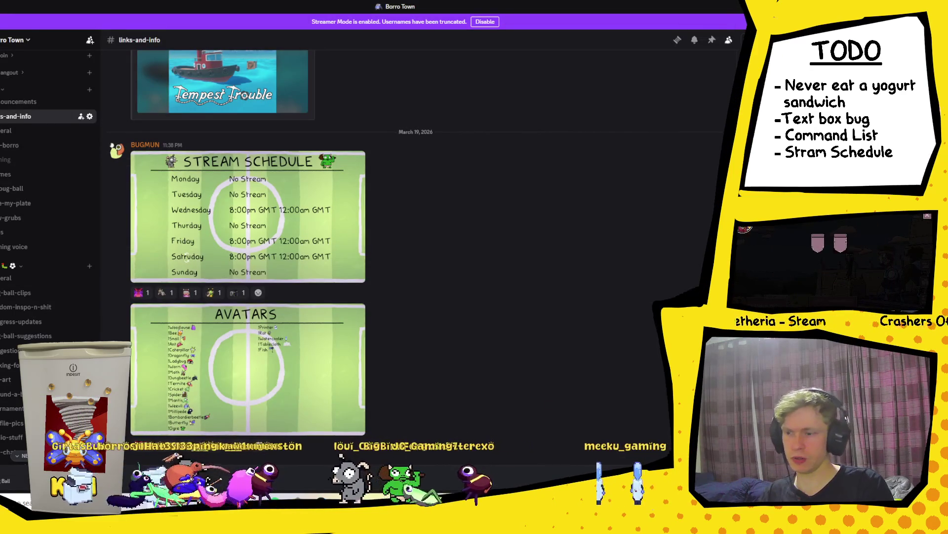
{"action": "key", "text": "alt+Tab"}
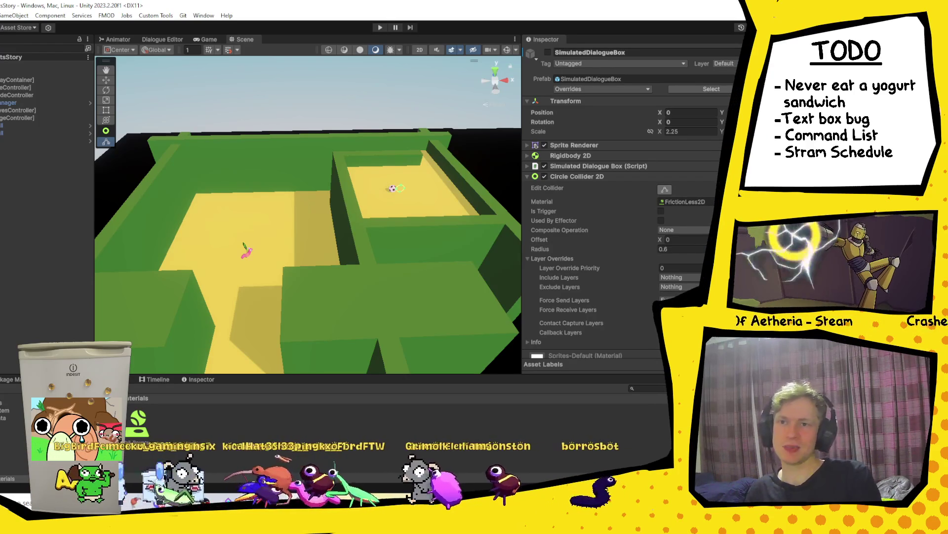
Step: Open Windows search over the Unity editor to look for an app
{"action": "key", "text": "super"}
{"action": "type", "text": "firewall"}
{"action": "type", "text": "wall"}
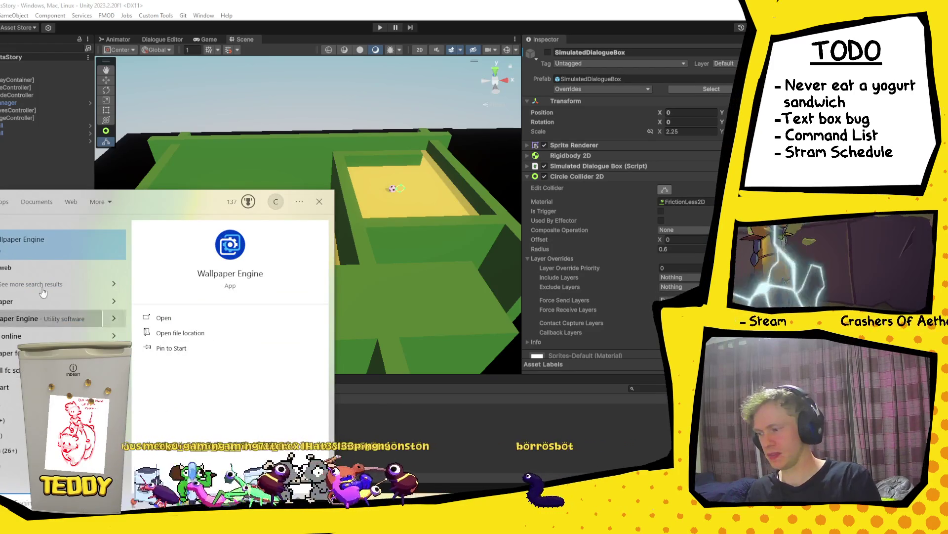
{"action": "left_click", "coordinate": [34, 254]}
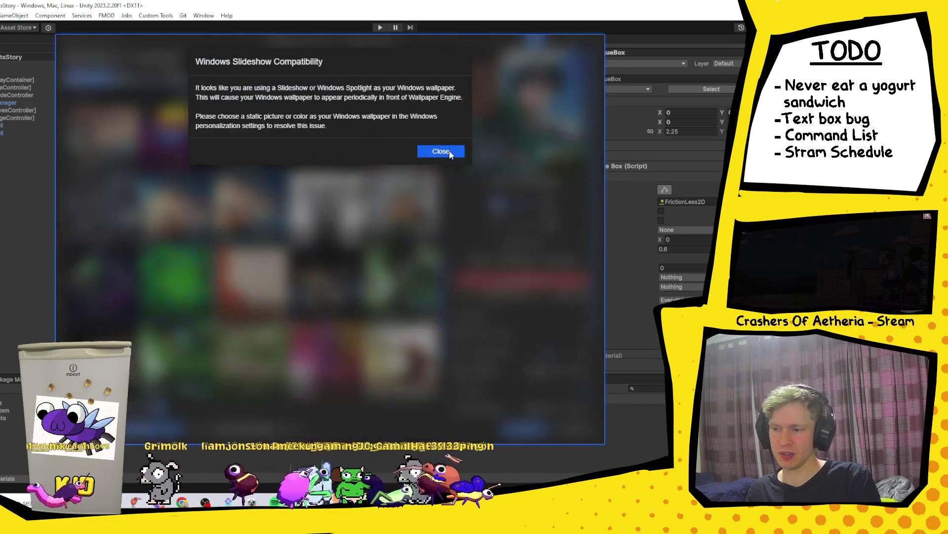
{"action": "left_click", "coordinate": [449, 151]}
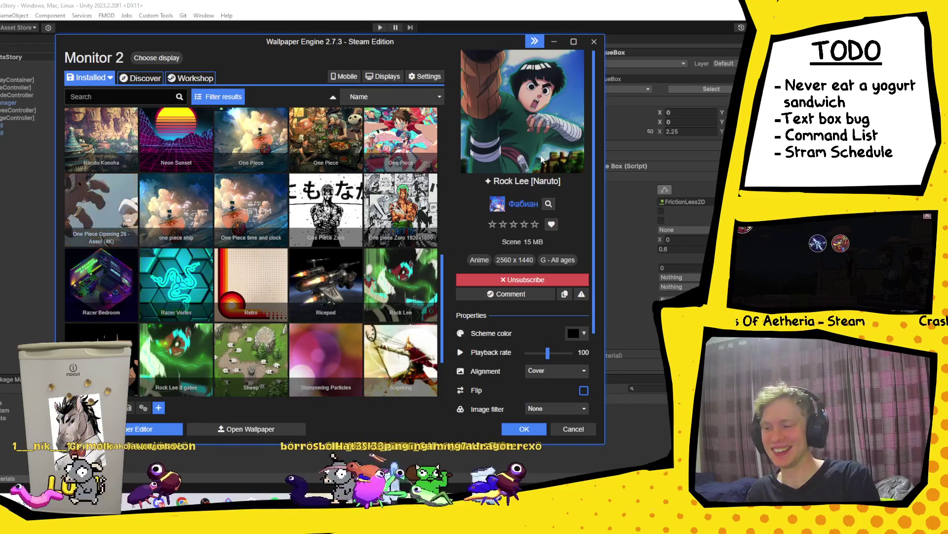
{"action": "left_click", "coordinate": [594, 41]}
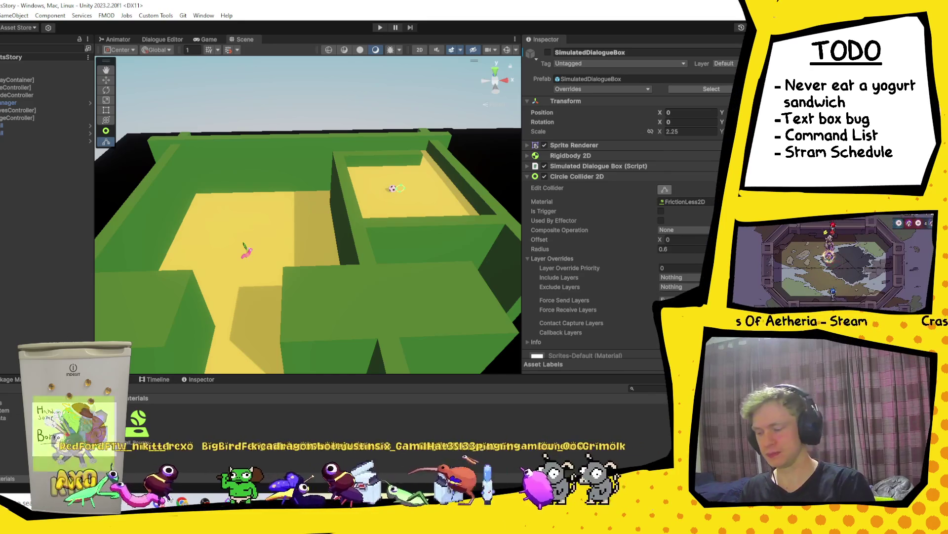
{"action": "key", "text": "alt+Tab"}
{"action": "key", "text": "alt+Tab"}
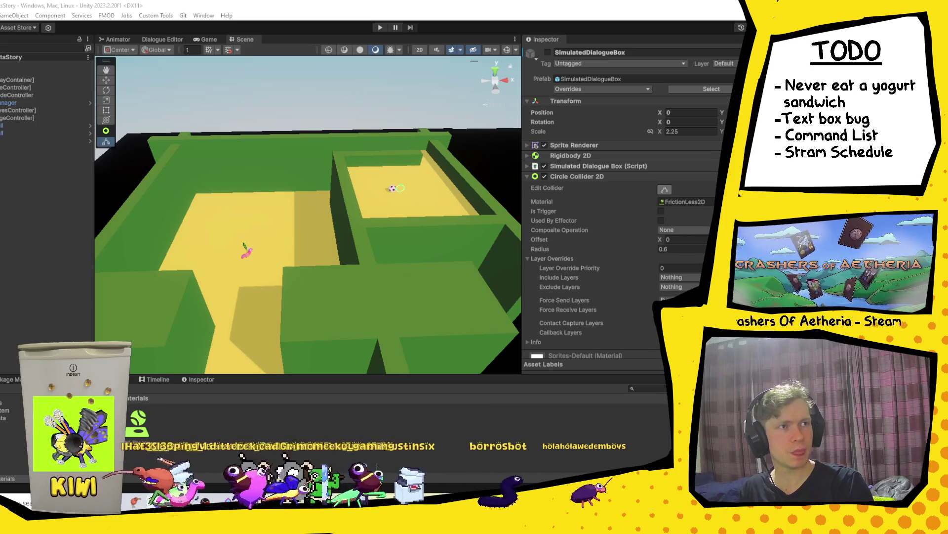
{"action": "key", "text": "alt+Tab"}
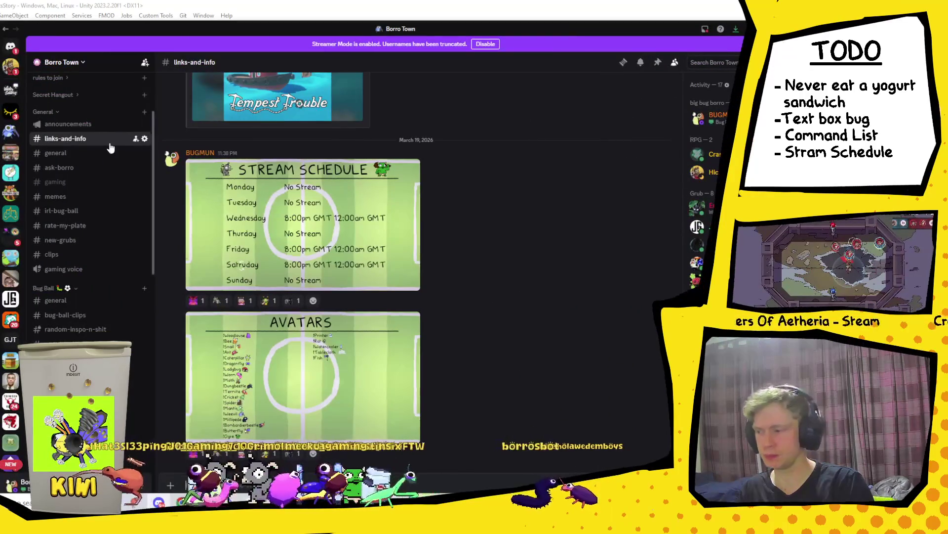
{"action": "left_click", "coordinate": [144, 139]}
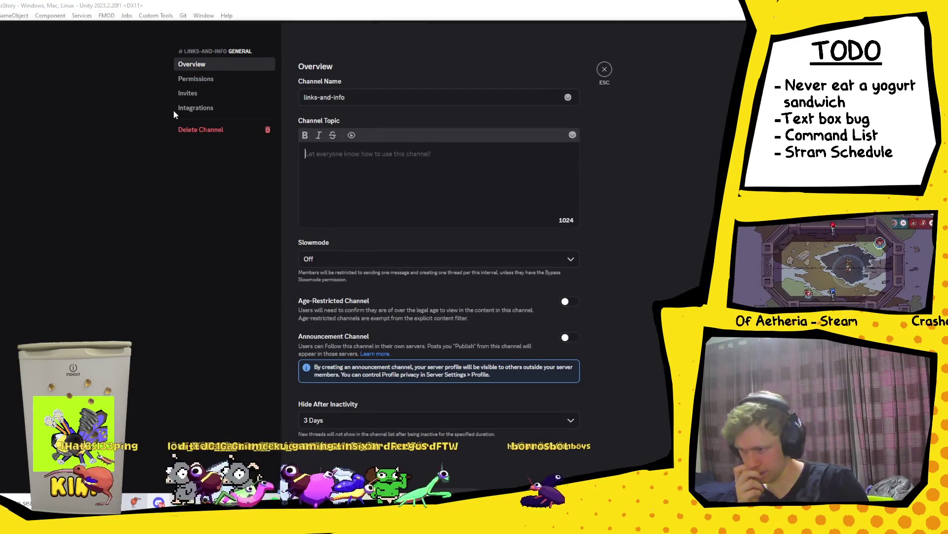
{"action": "left_click", "coordinate": [218, 80]}
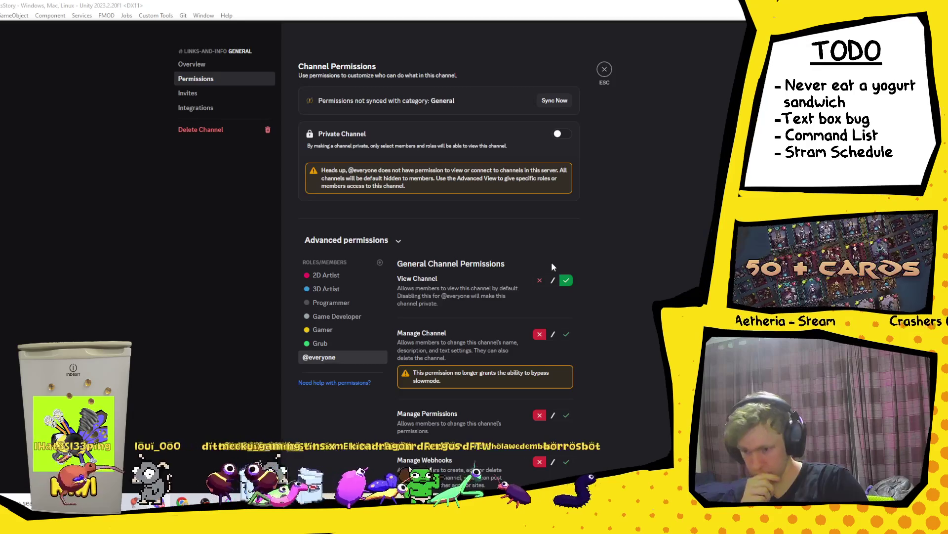
{"action": "scroll", "coordinate": [551, 262], "scroll_direction": "down", "scroll_amount": 2}
{"action": "scroll", "coordinate": [523, 232], "scroll_direction": "down", "scroll_amount": 3}
{"action": "scroll", "coordinate": [523, 231], "scroll_direction": "down", "scroll_amount": 15}
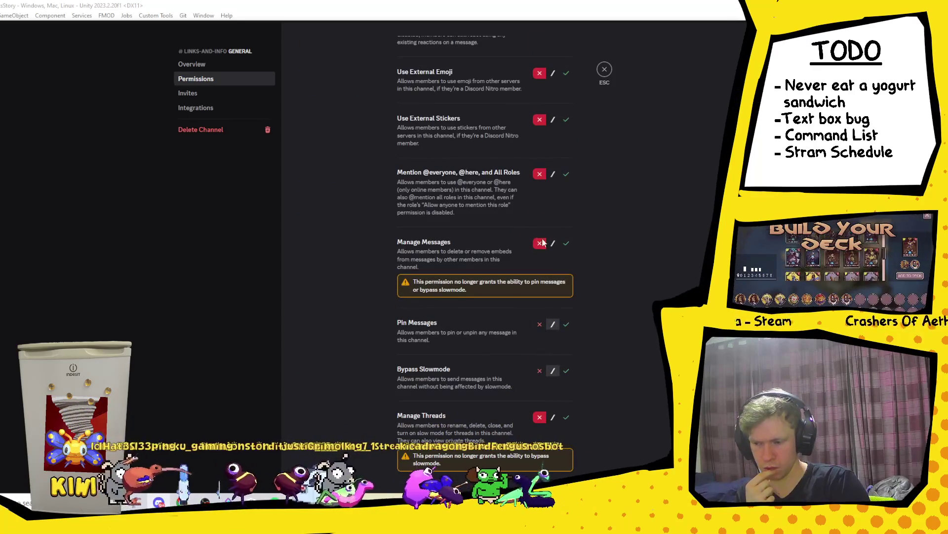
{"action": "scroll", "coordinate": [553, 283], "scroll_direction": "down", "scroll_amount": 5}
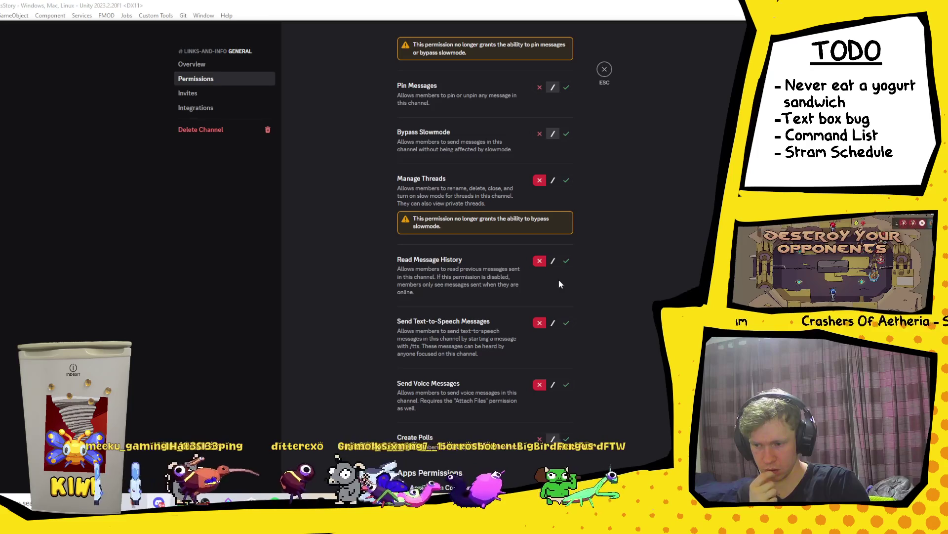
{"action": "scroll", "coordinate": [559, 282], "scroll_direction": "down", "scroll_amount": 2}
{"action": "scroll", "coordinate": [558, 279], "scroll_direction": "down", "scroll_amount": 1}
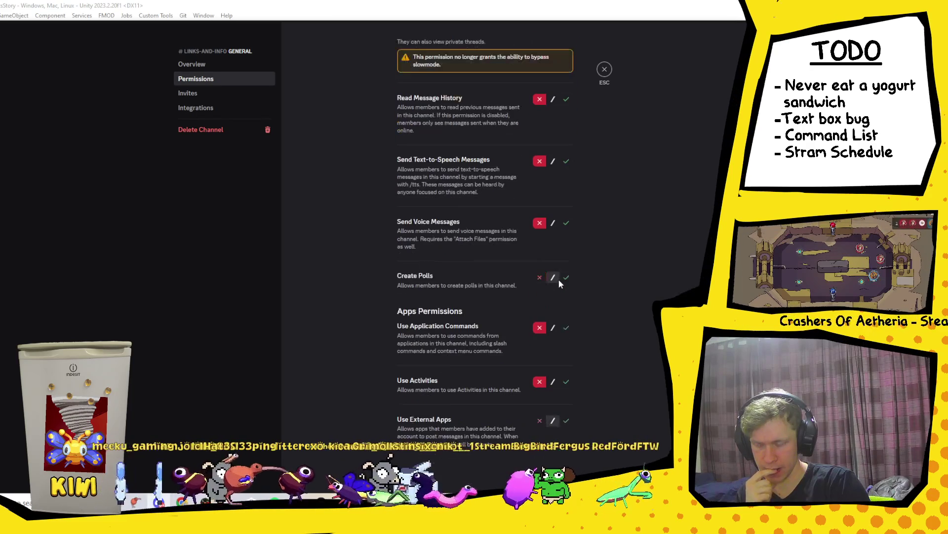
{"action": "scroll", "coordinate": [525, 316], "scroll_direction": "up", "scroll_amount": 4}
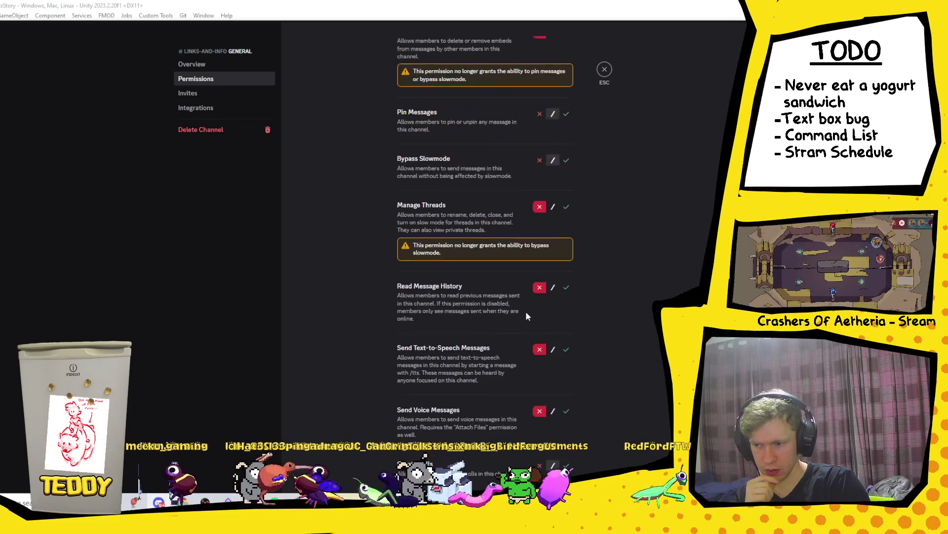
{"action": "left_click", "coordinate": [566, 287]}
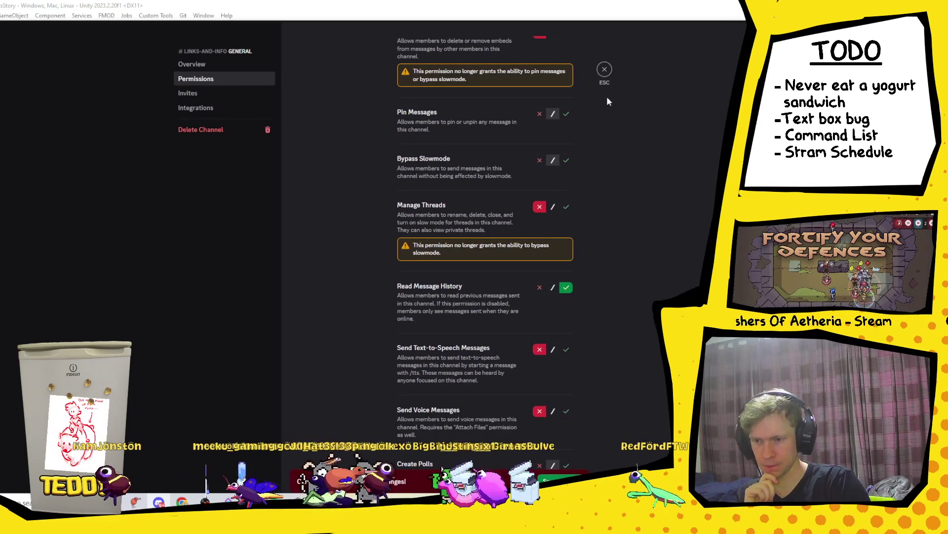
{"action": "left_click", "coordinate": [604, 70]}
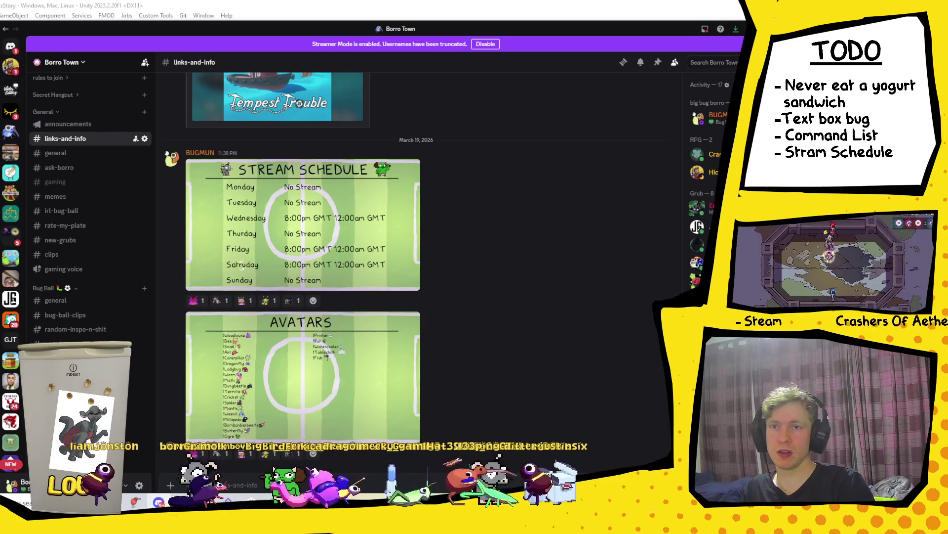
{"action": "key", "text": "alt+Tab"}
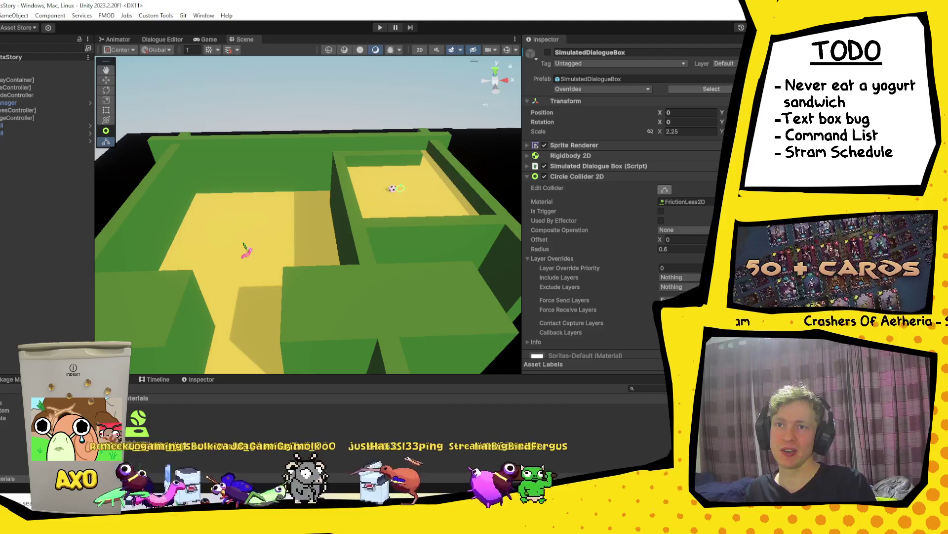
{"action": "key", "text": "alt+Tab"}
{"action": "scroll", "coordinate": [100, 238], "scroll_direction": "up", "scroll_amount": 3}
{"action": "scroll", "coordinate": [100, 247], "scroll_direction": "down", "scroll_amount": 3}
{"action": "scroll", "coordinate": [99, 252], "scroll_direction": "up", "scroll_amount": 2}
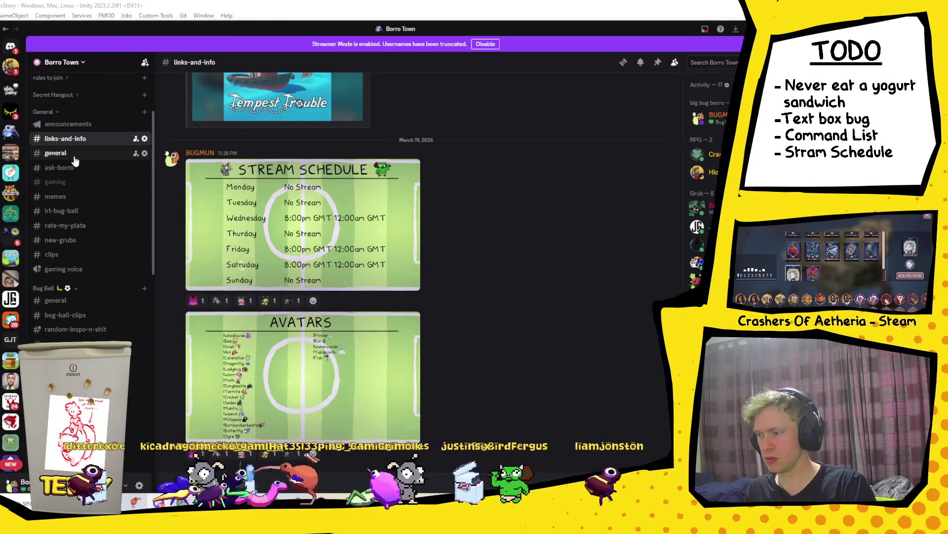
Step: Open #general and view the star-earrings photo enlarged, zooming in and back out
{"action": "left_click", "coordinate": [75, 153]}
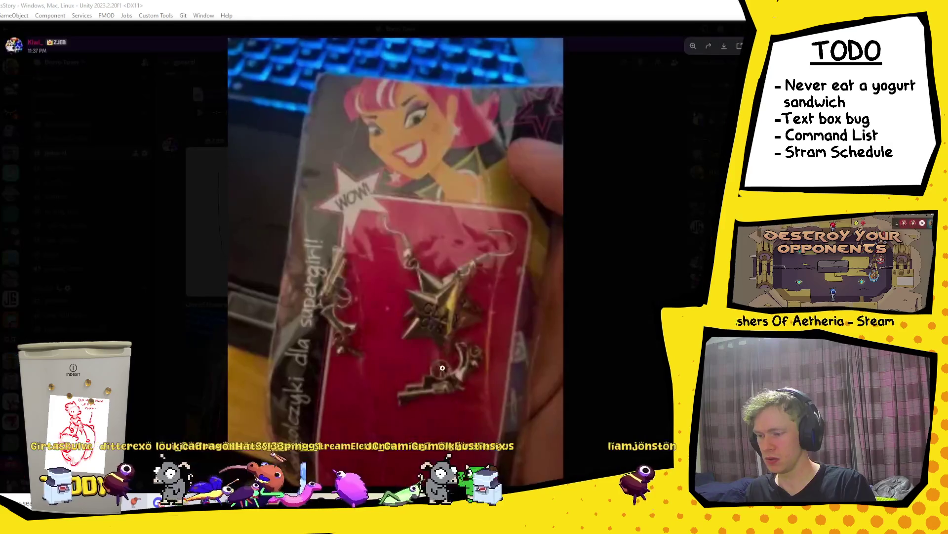
{"action": "left_click", "coordinate": [242, 405]}
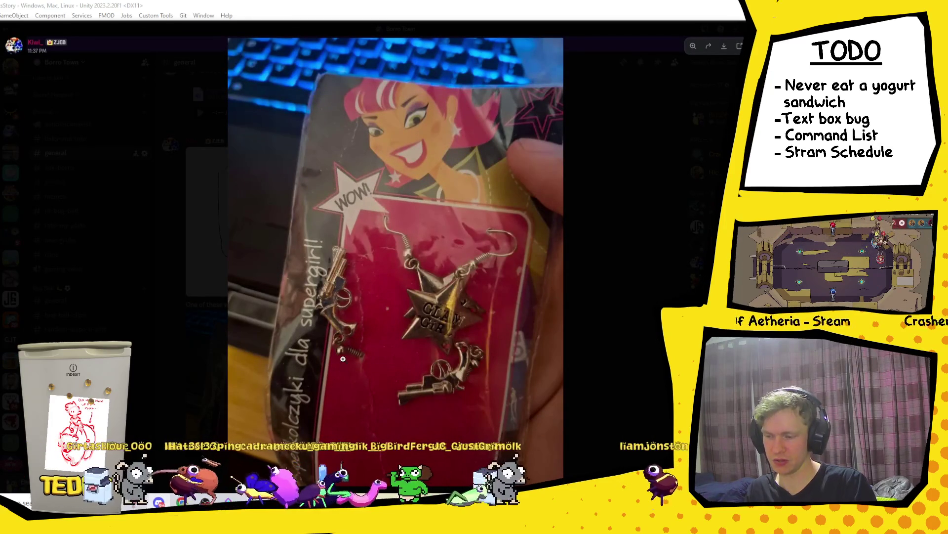
{"action": "left_click", "coordinate": [348, 338]}
{"action": "left_click", "coordinate": [319, 329]}
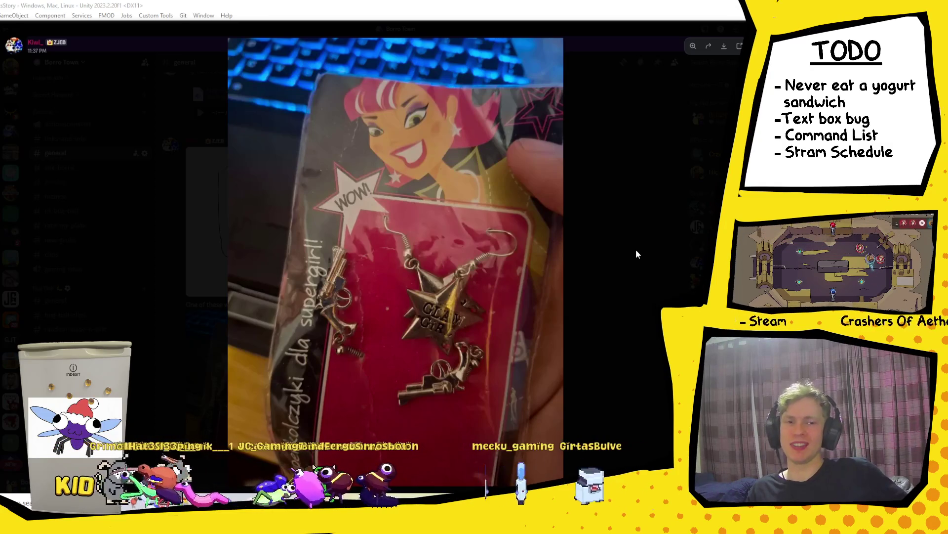
{"action": "left_click", "coordinate": [636, 254]}
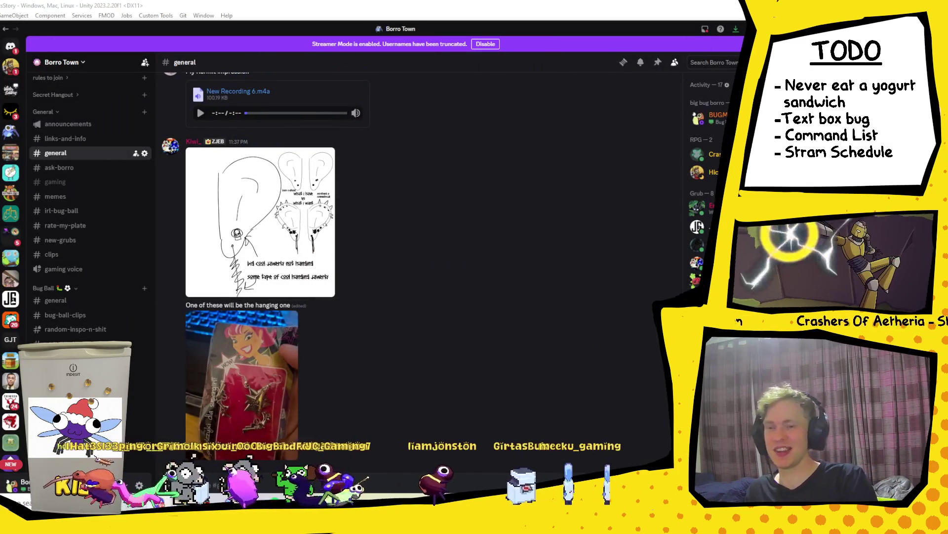
{"action": "key", "text": "alt+Tab"}
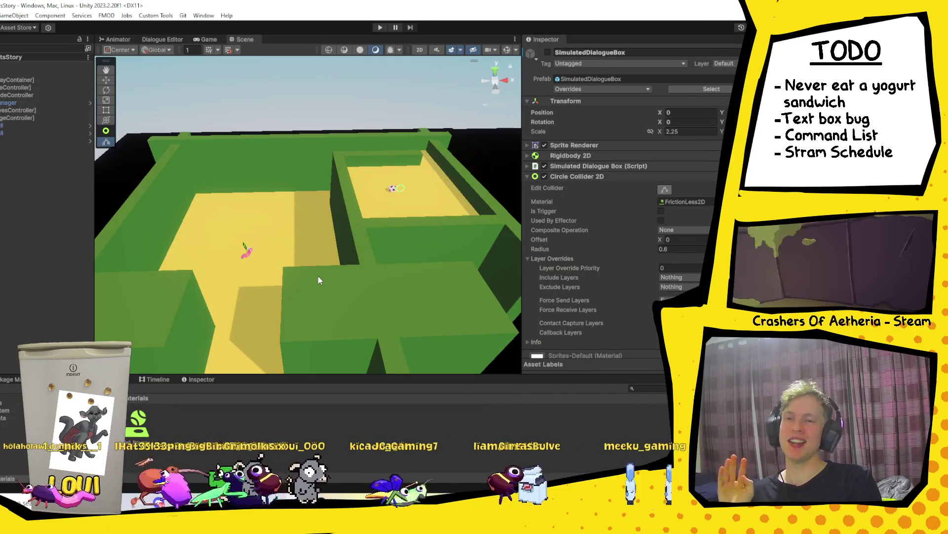
{"action": "mouse_move", "coordinate": [286, 251]}
{"action": "left_mouse_down"}
{"action": "mouse_move", "coordinate": [340, 225]}
{"action": "mouse_move", "coordinate": [317, 148]}
{"action": "mouse_move", "coordinate": [302, 149]}
{"action": "mouse_move", "coordinate": [297, 168]}
{"action": "mouse_move", "coordinate": [307, 148]}
{"action": "mouse_move", "coordinate": [341, 306]}
{"action": "mouse_move", "coordinate": [321, 287]}
{"action": "mouse_move", "coordinate": [375, 309]}
{"action": "mouse_move", "coordinate": [386, 213]}
{"action": "left_mouse_up"}
{"action": "left_click", "coordinate": [306, 129]}
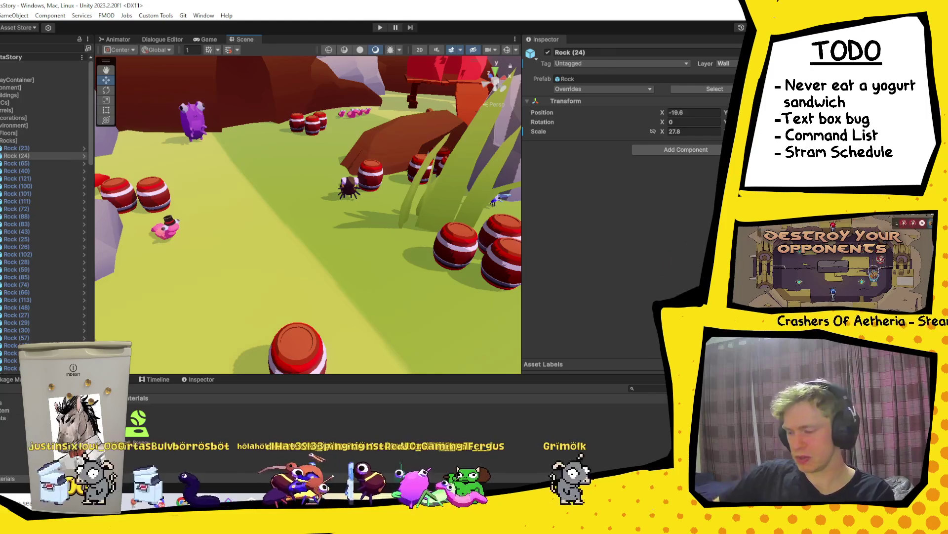
{"action": "key", "text": "alt+Tab"}
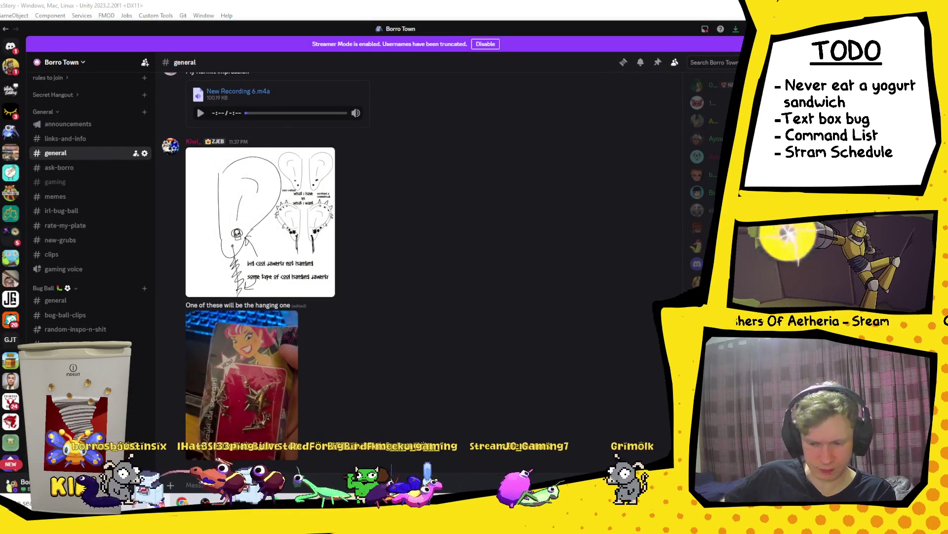
Step: Remove the Grub role from the server member, then return to the Unity editor
{"action": "scroll", "coordinate": [711, 148], "scroll_direction": "down", "scroll_amount": 2}
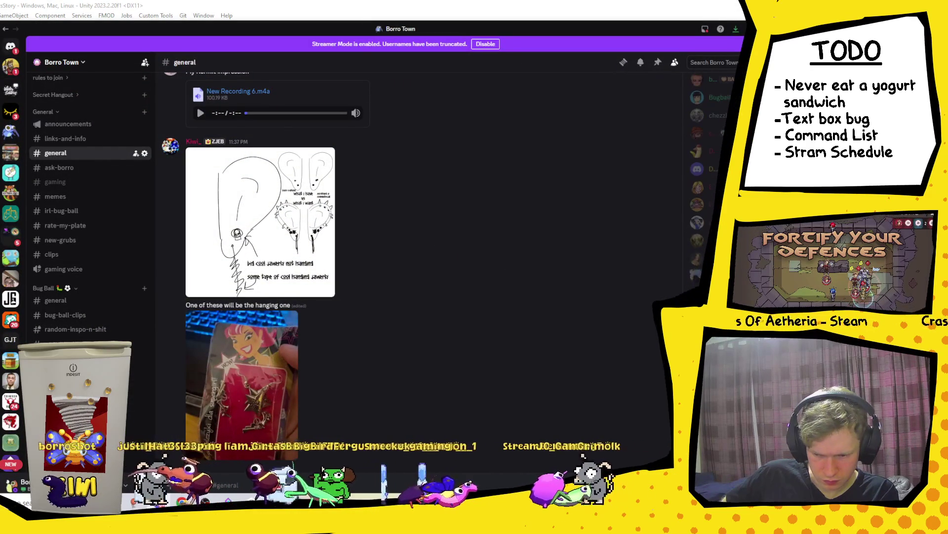
{"action": "right_click", "coordinate": [677, 228]}
{"action": "mouse_move", "coordinate": [689, 299]}
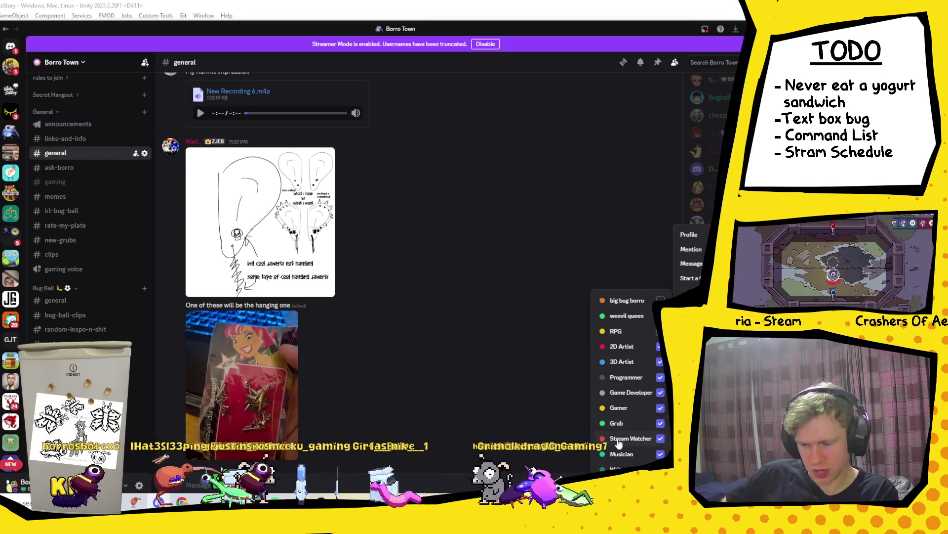
{"action": "left_click", "coordinate": [661, 424]}
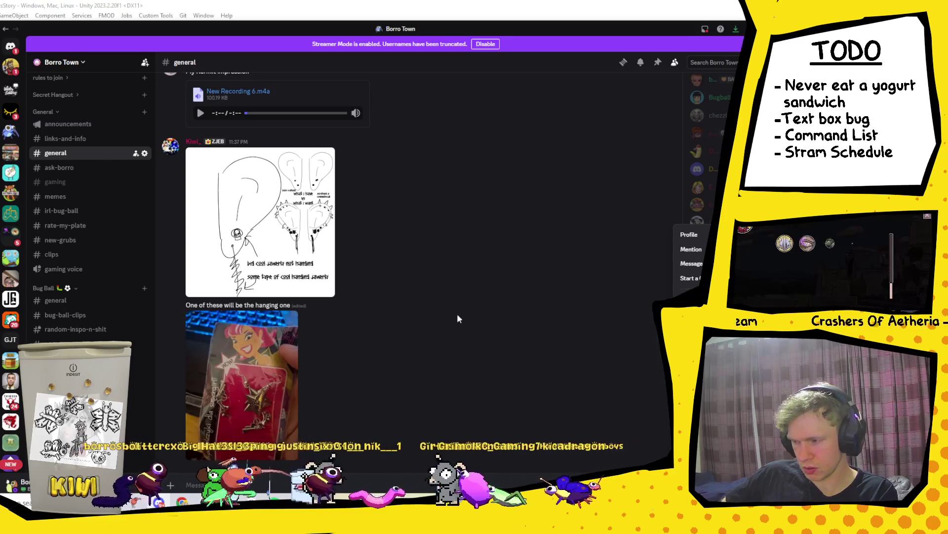
{"action": "left_click", "coordinate": [84, 322]}
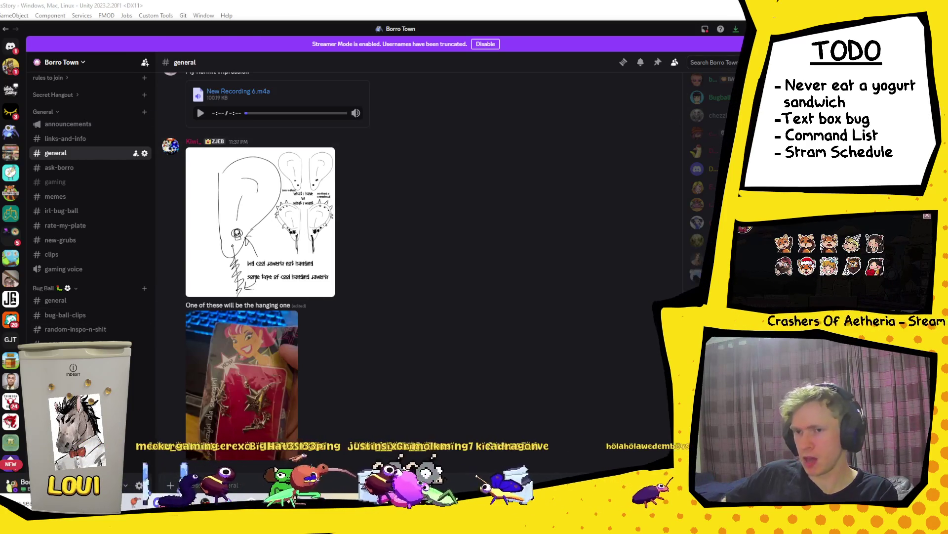
{"action": "key", "text": "alt+Tab"}
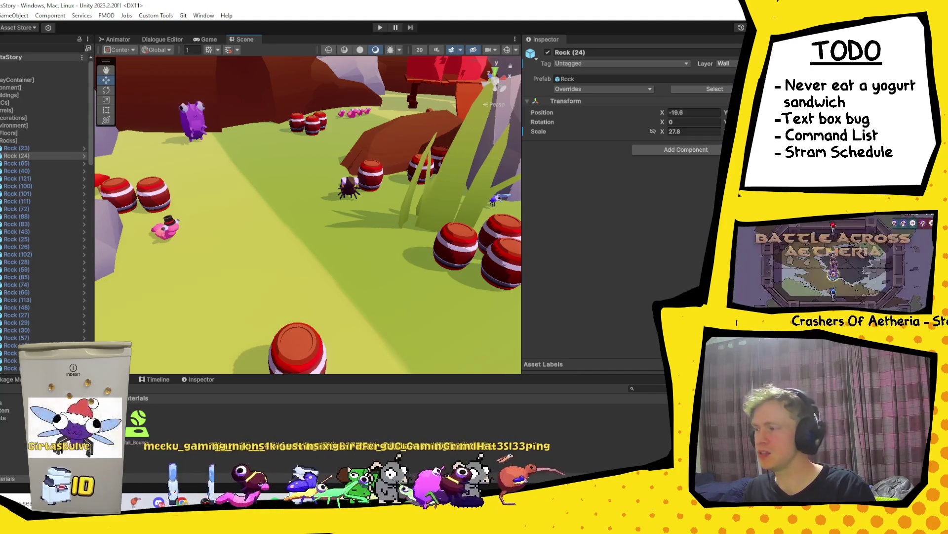
Step: Collapse the Rocks group in the Hierarchy and save the current scene
{"action": "left_click", "coordinate": [0, 57]}
{"action": "right_click", "coordinate": [10, 57]}
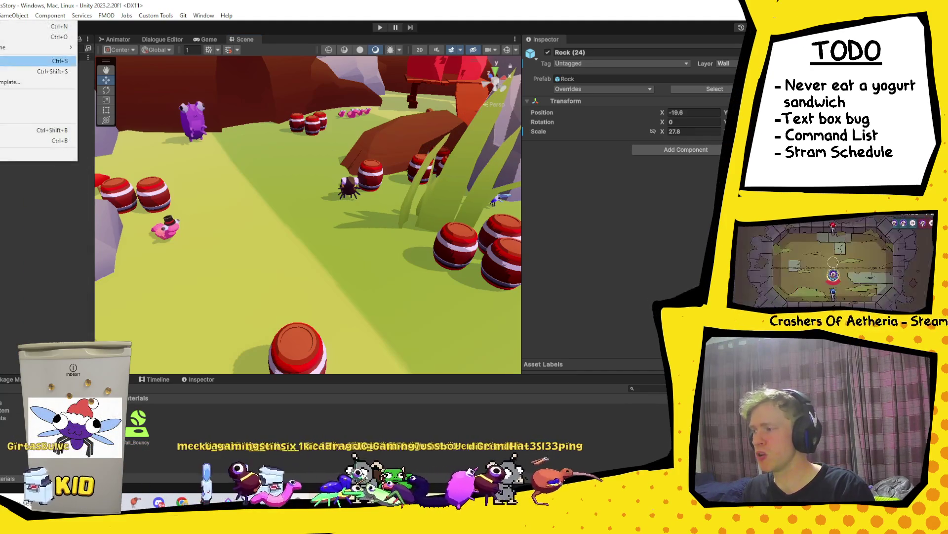
{"action": "left_click", "coordinate": [30, 61]}
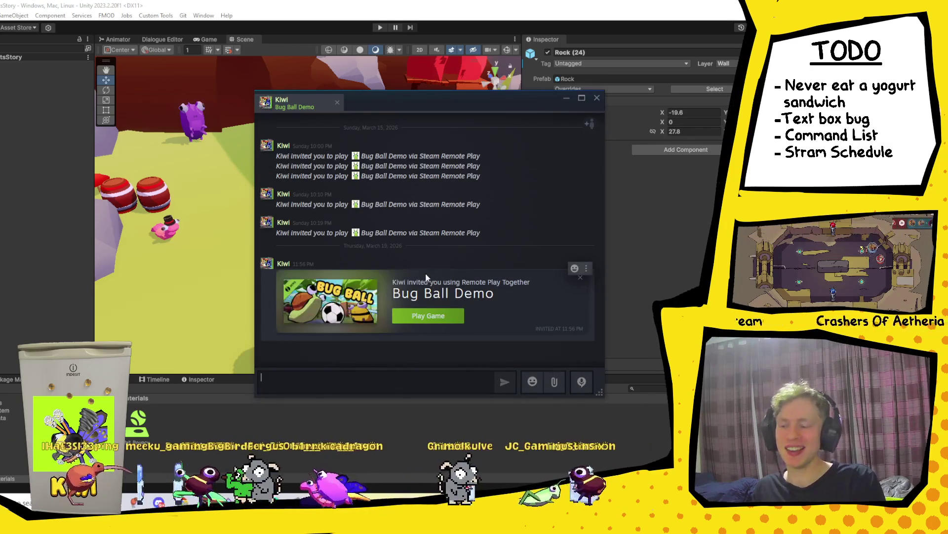
Step: Accept the Bug Ball Demo Remote Play Together invite to launch the game
{"action": "left_click", "coordinate": [418, 322]}
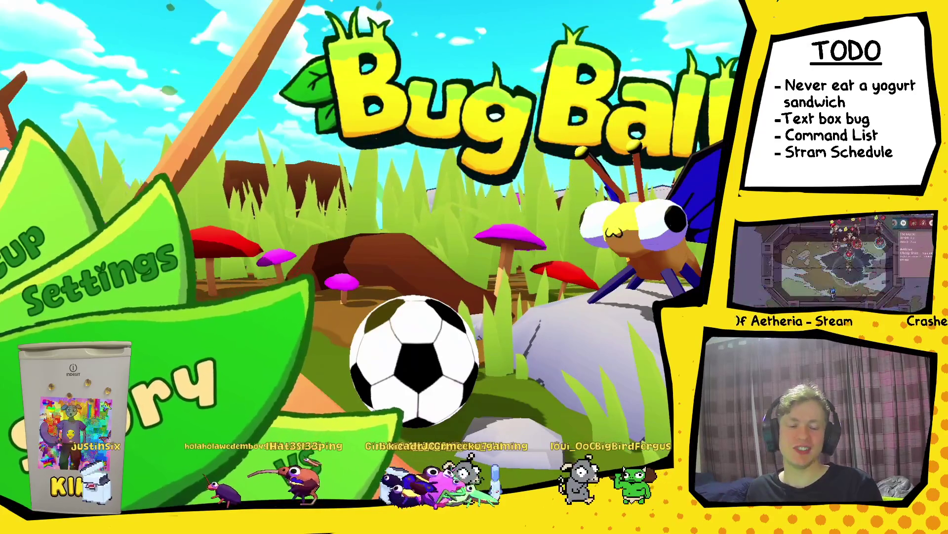
Step: Advance from the Bug Ball main menu to the Choose your team screen
{"action": "key", "text": "Return"}
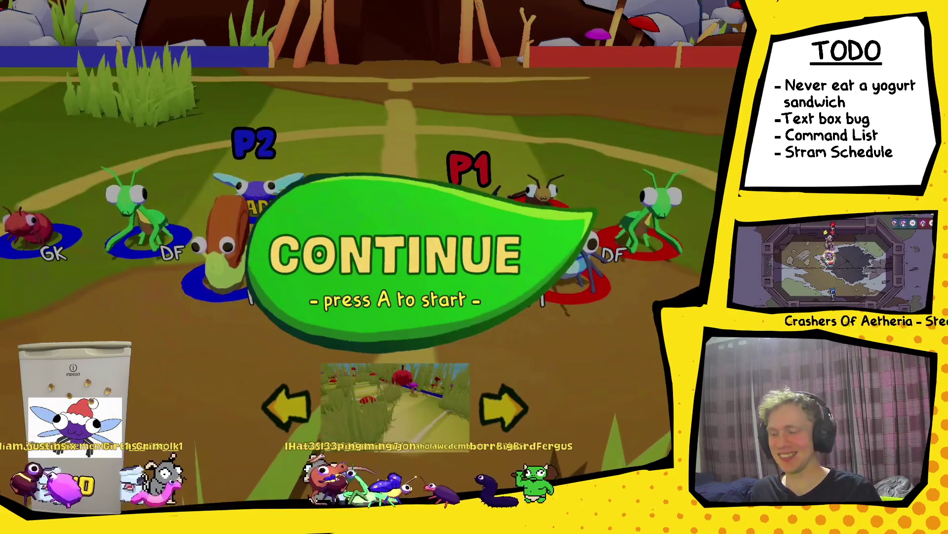
Step: Confirm the P1 and P2 team picks at CONTINUE to kick off the match
{"action": "key", "text": "Return"}
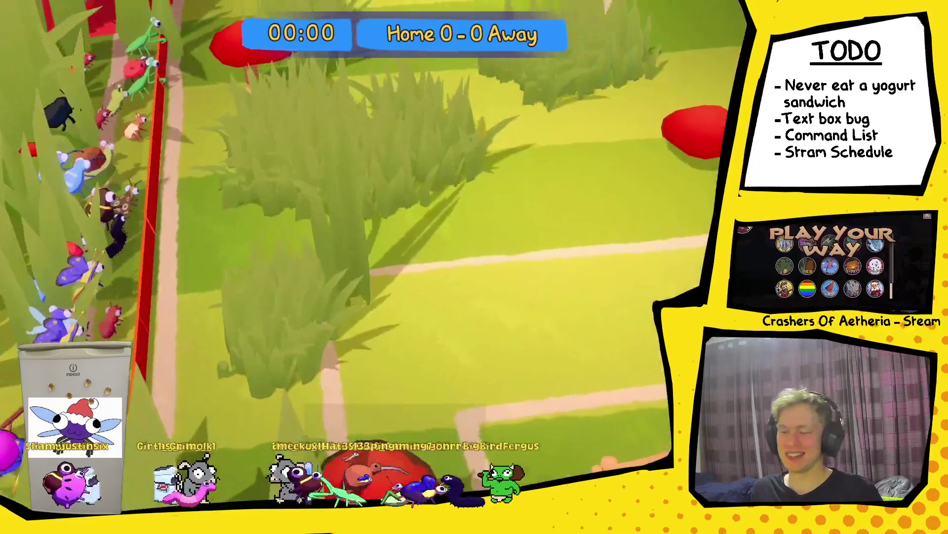
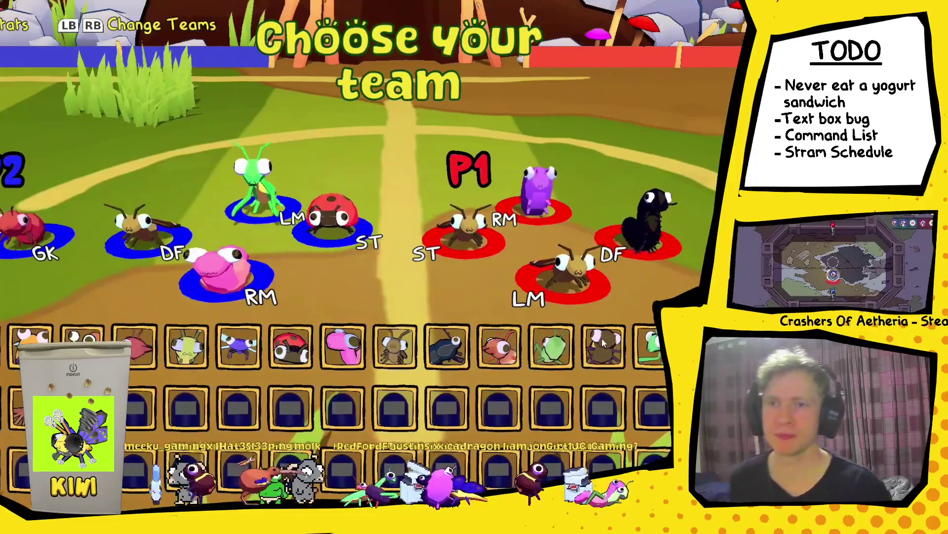
Step: Pick the bee as P1's striker and the brown fly for P1's RM
{"action": "key", "text": "Left"}
{"action": "key", "text": "Left"}
{"action": "key", "text": "Left"}
{"action": "key", "text": "Left"}
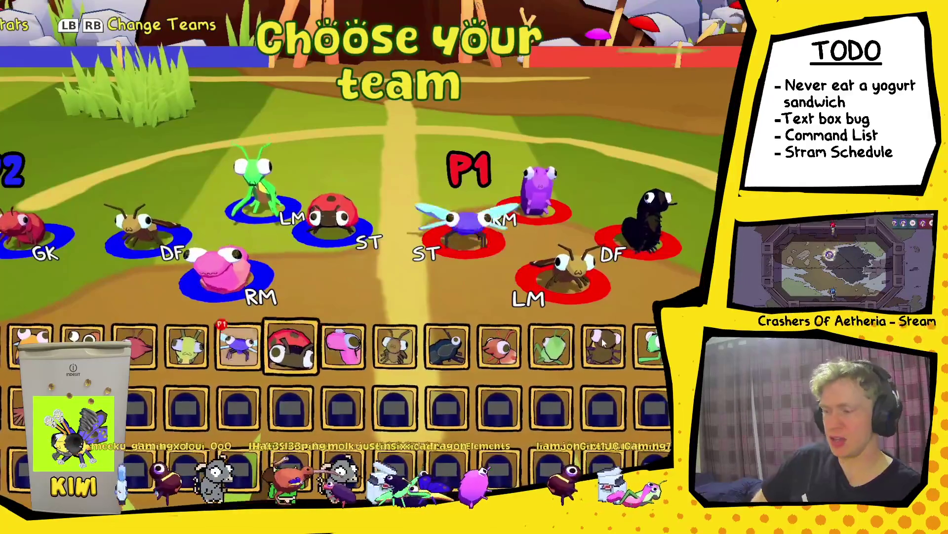
{"action": "key", "text": "Return"}
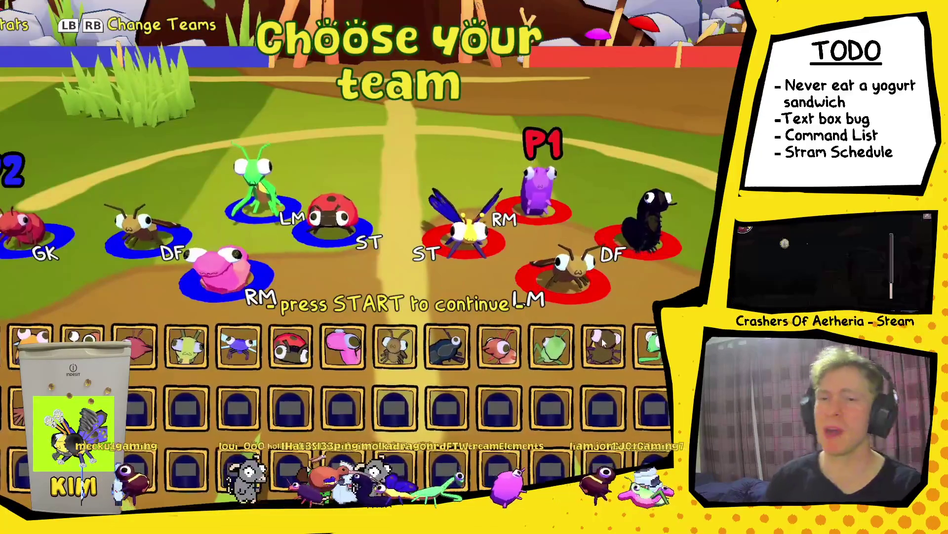
{"action": "key", "text": "Right"}
{"action": "key", "text": "Right"}
{"action": "key", "text": "Right"}
{"action": "key", "text": "Right"}
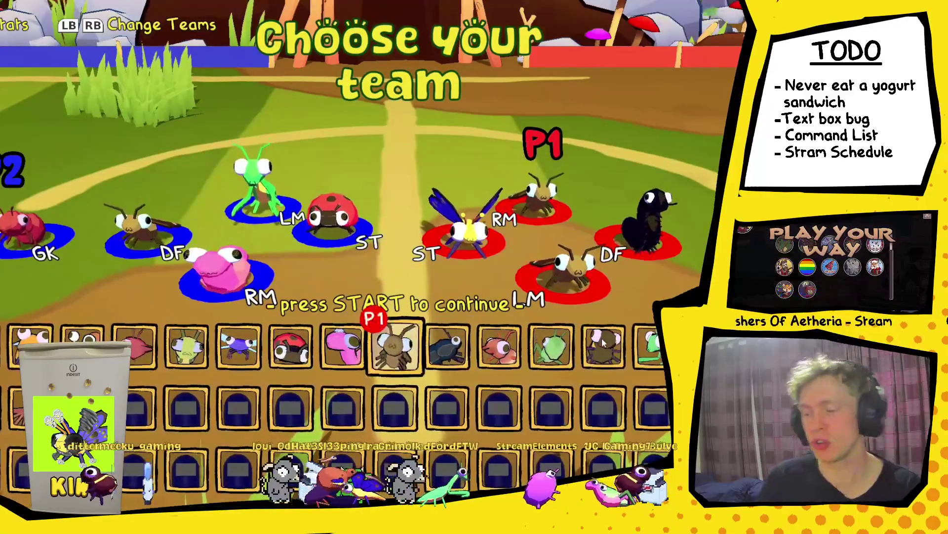
{"action": "key", "text": "Return"}
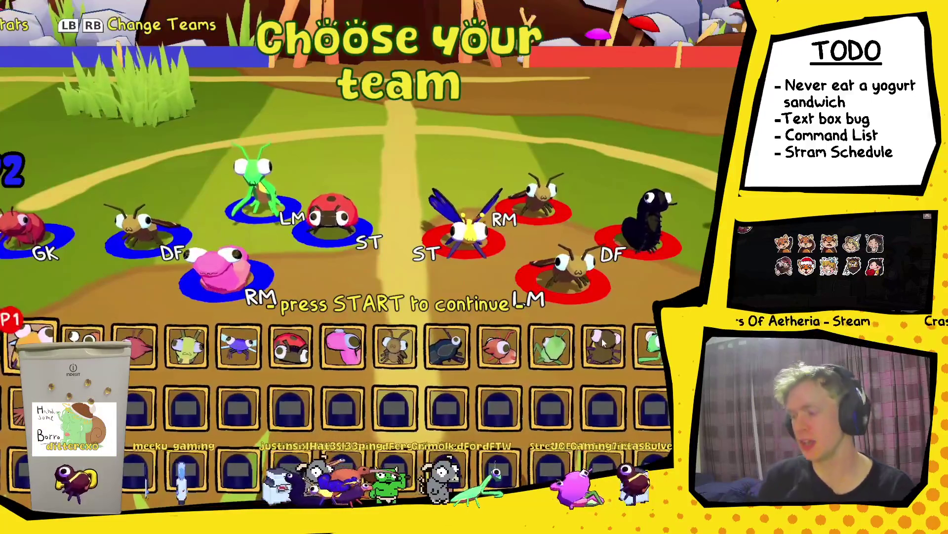
Step: Choose the green mantis over the black beetle as P1's defender, then browse bugs for LM
{"action": "key", "text": "Right"}
{"action": "key", "text": "Right"}
{"action": "key", "text": "Right"}
{"action": "key", "text": "Right"}
{"action": "key", "text": "Right"}
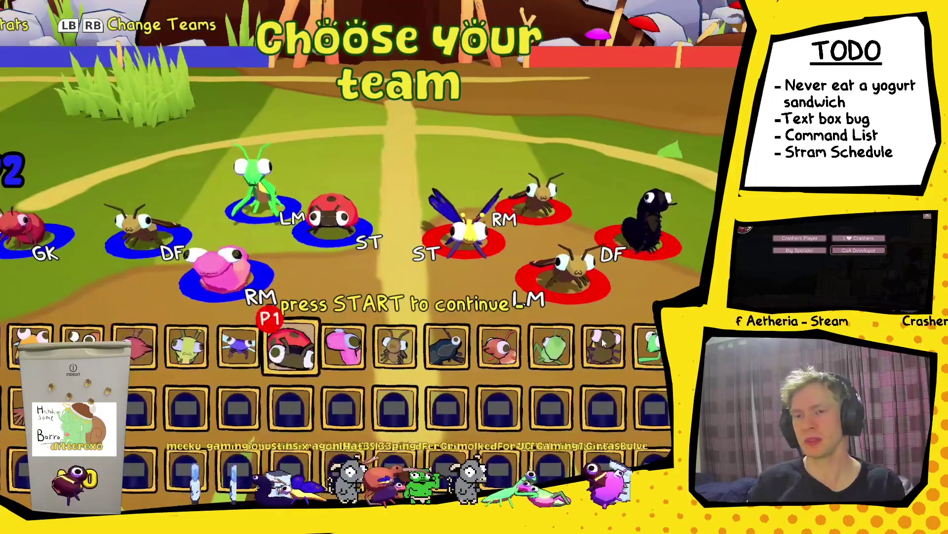
{"action": "key", "text": "Left"}
{"action": "key", "text": "Left"}
{"action": "key", "text": "Left"}
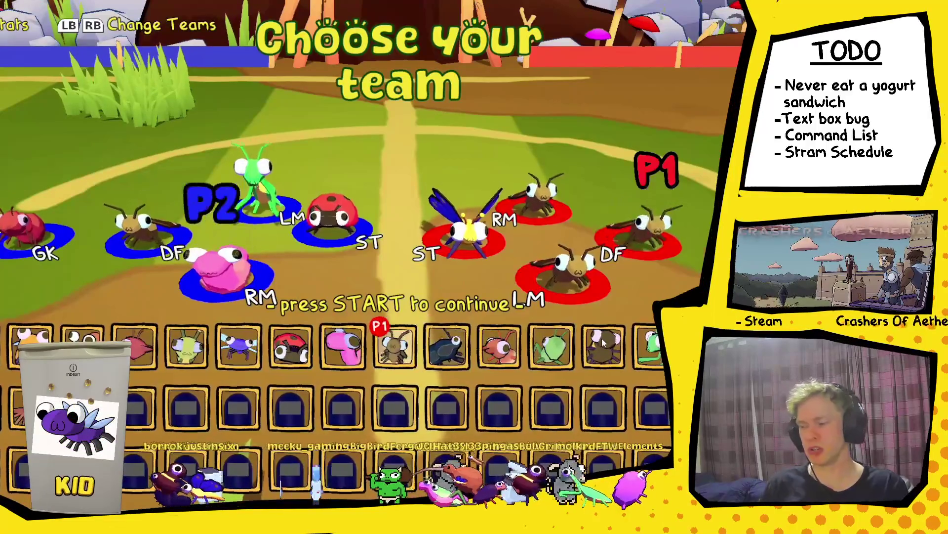
{"action": "key", "text": "Right"}
{"action": "key", "text": "Right"}
{"action": "key", "text": "Right"}
{"action": "key", "text": "Left"}
{"action": "key", "text": "Left"}
{"action": "key", "text": "Left"}
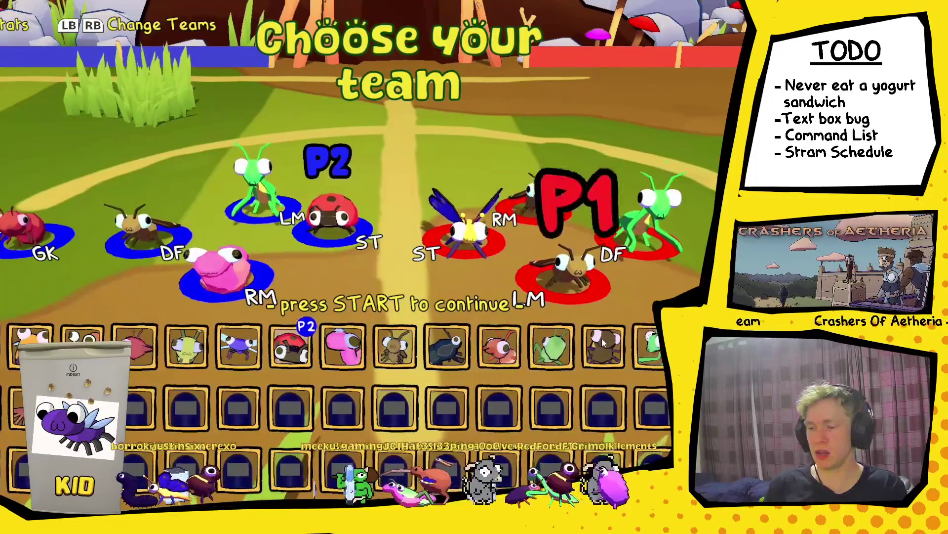
{"action": "key", "text": "Right"}
{"action": "key", "text": "Right"}
{"action": "key", "text": "Right"}
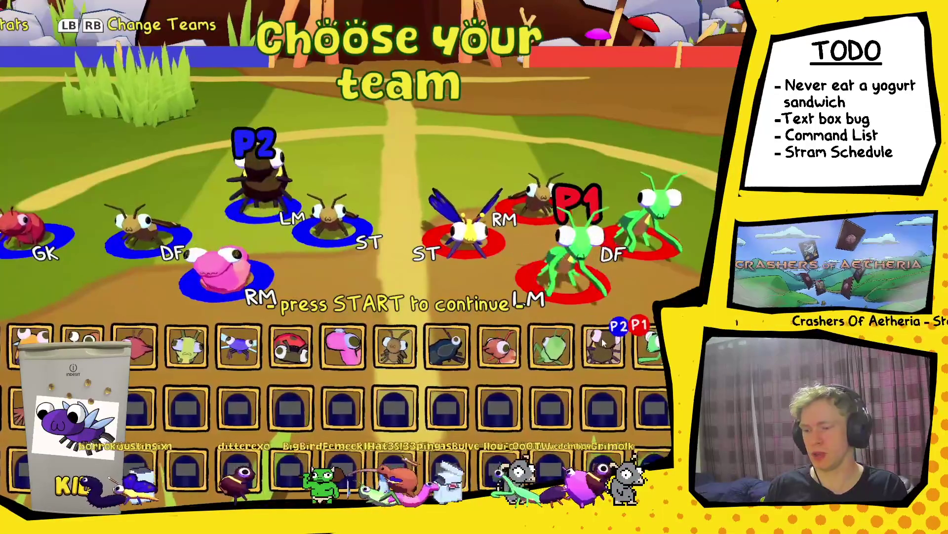
{"action": "key", "text": "Left"}
{"action": "key", "text": "Left"}
{"action": "key", "text": "Left"}
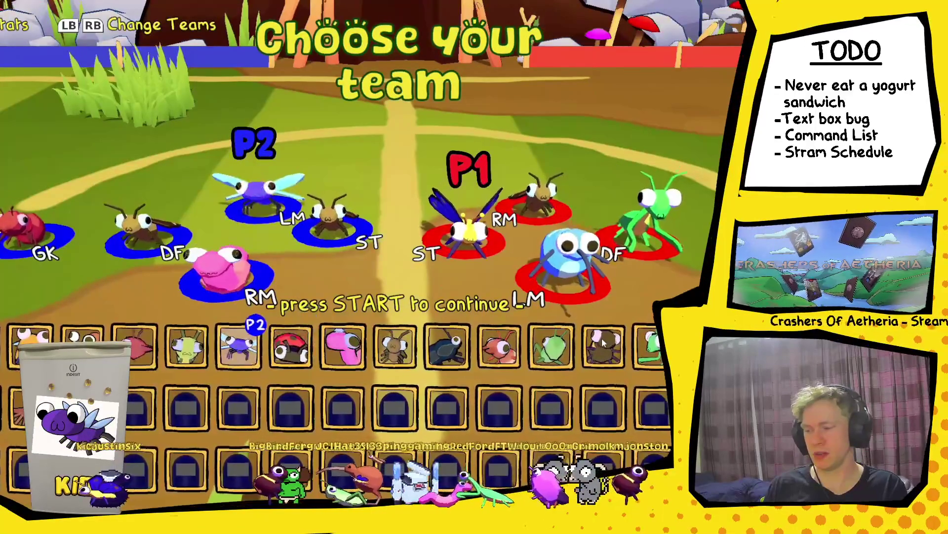
{"action": "key", "text": "Right"}
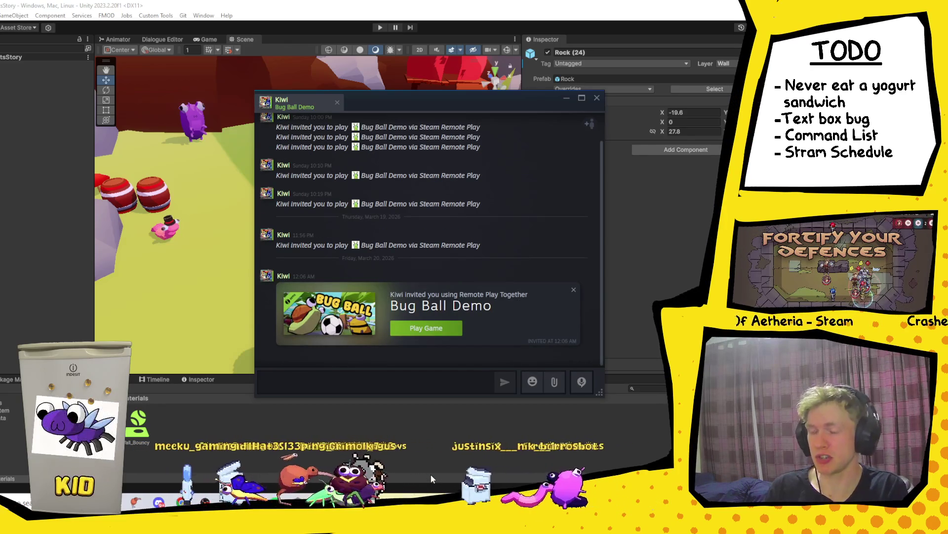
Step: Accept the Remote Play Together invite with Play Game to launch Bug Ball Demo
{"action": "left_click", "coordinate": [445, 332]}
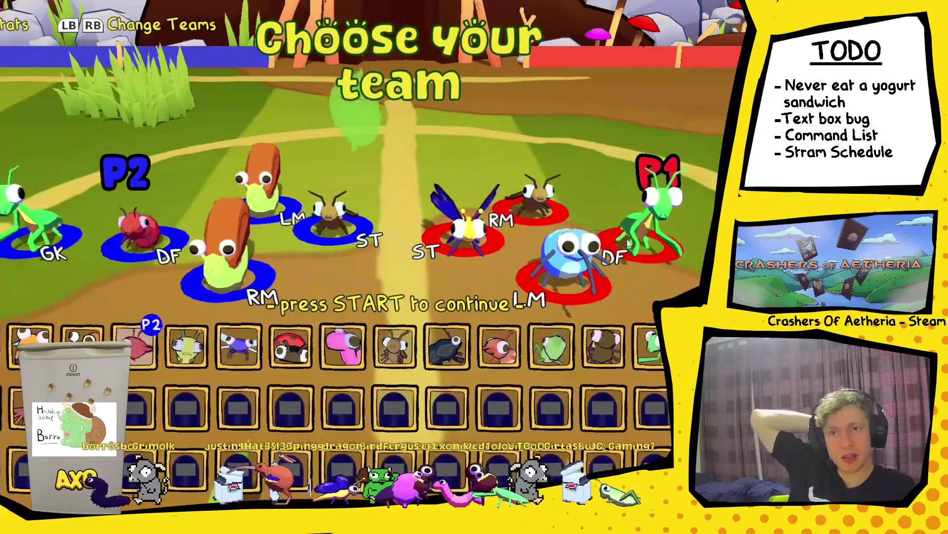
Step: Move P1's choice to the ladybug and confirm P2's team so both show READY
{"action": "key", "text": "Right"}
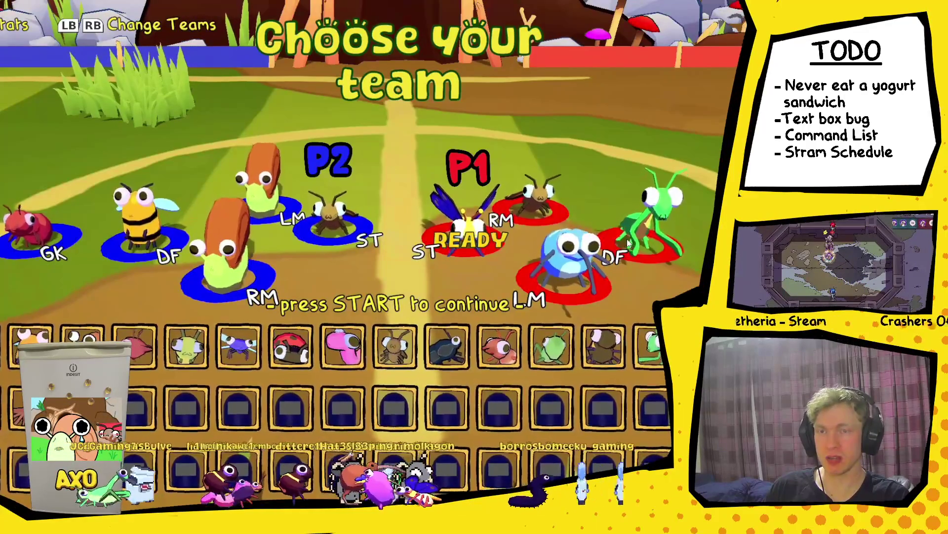
{"action": "key", "text": "Return"}
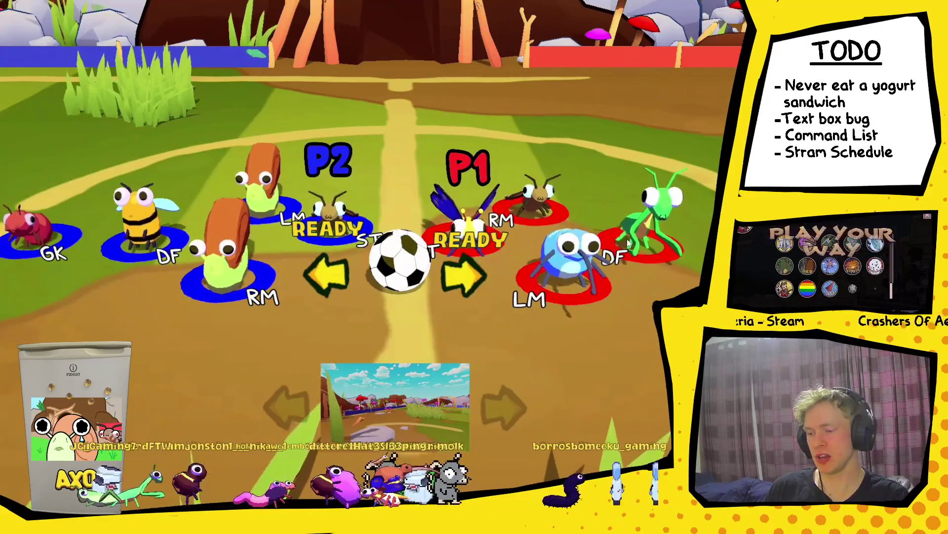
Step: Move from the ball choice to the stage, confirm it, and start the match
{"action": "key", "text": "Down"}
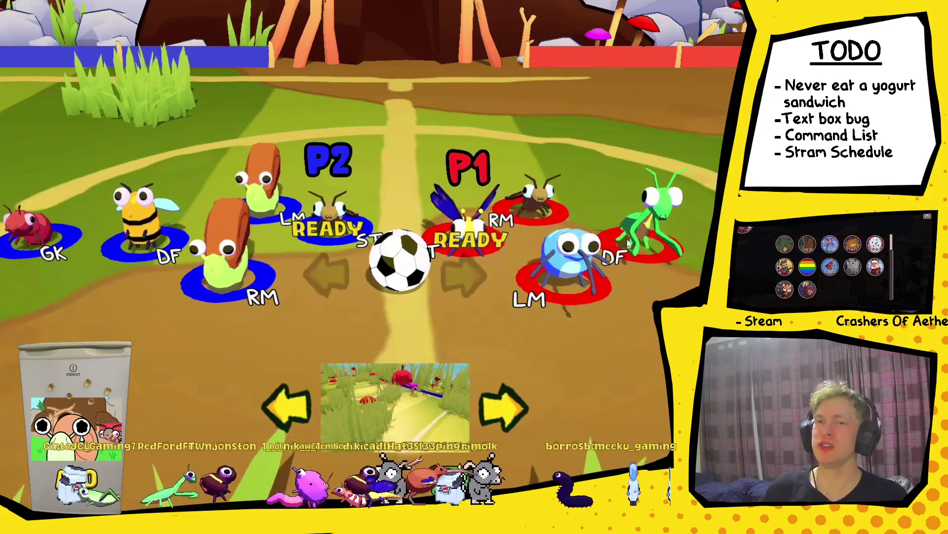
{"action": "key", "text": "Return"}
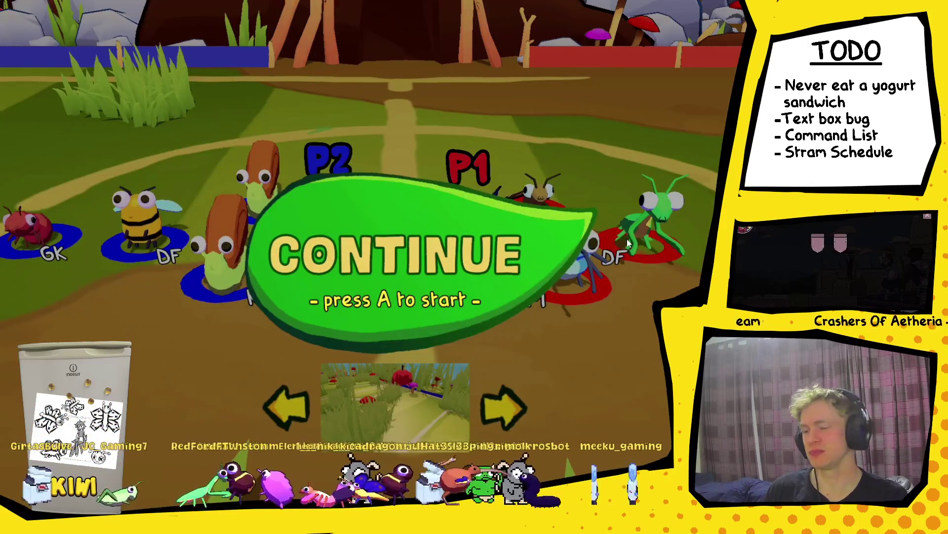
{"action": "key", "text": "Return"}
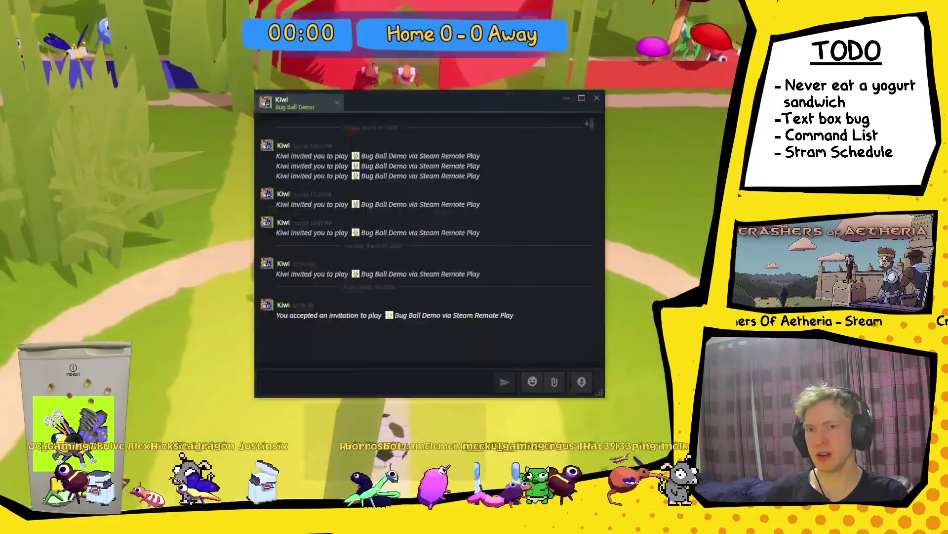
Step: Dismiss the friend's Steam chat window to return to the game
{"action": "left_click", "coordinate": [649, 146]}
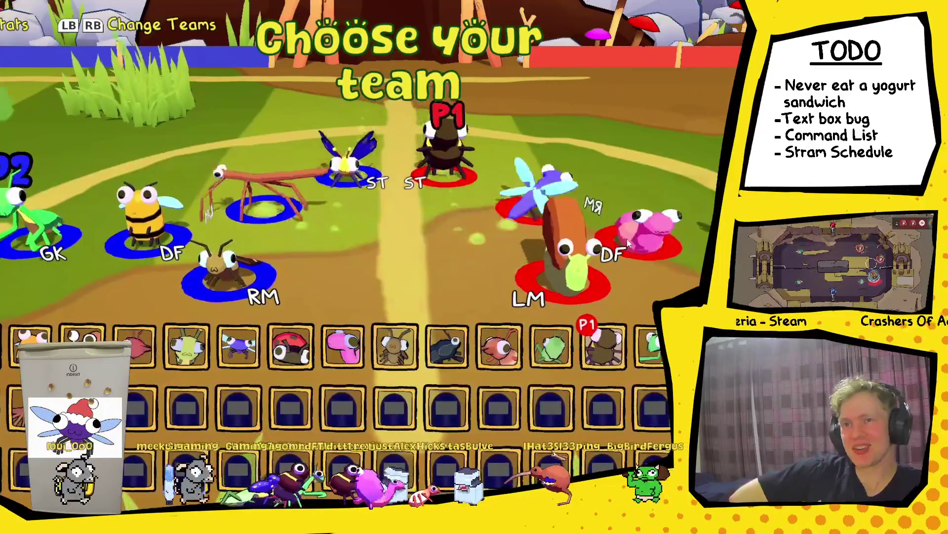
Step: Lock in a winged bug at ST, the brown bug at RM and the purple flier at LM
{"action": "key", "text": "Left"}
{"action": "key", "text": "Left"}
{"action": "key", "text": "Left"}
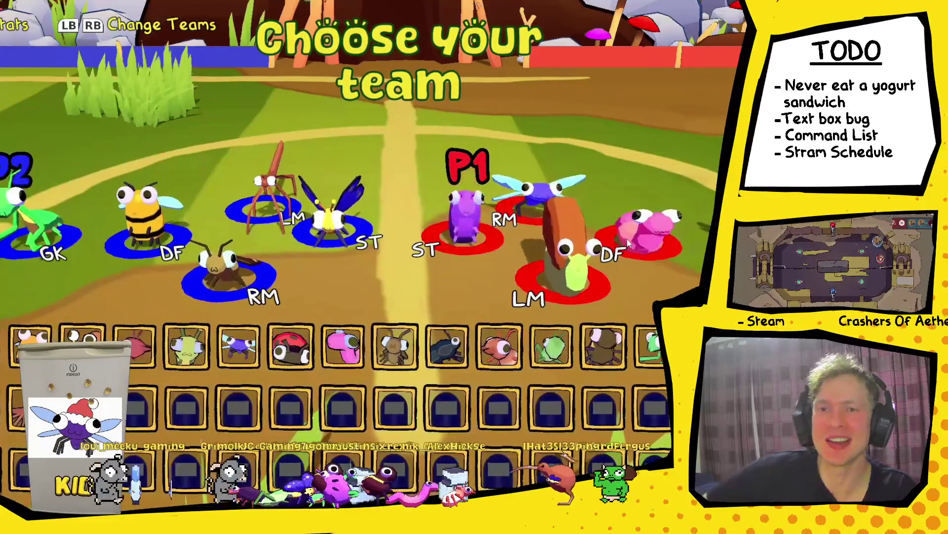
{"action": "key", "text": "Return"}
{"action": "key", "text": "Right"}
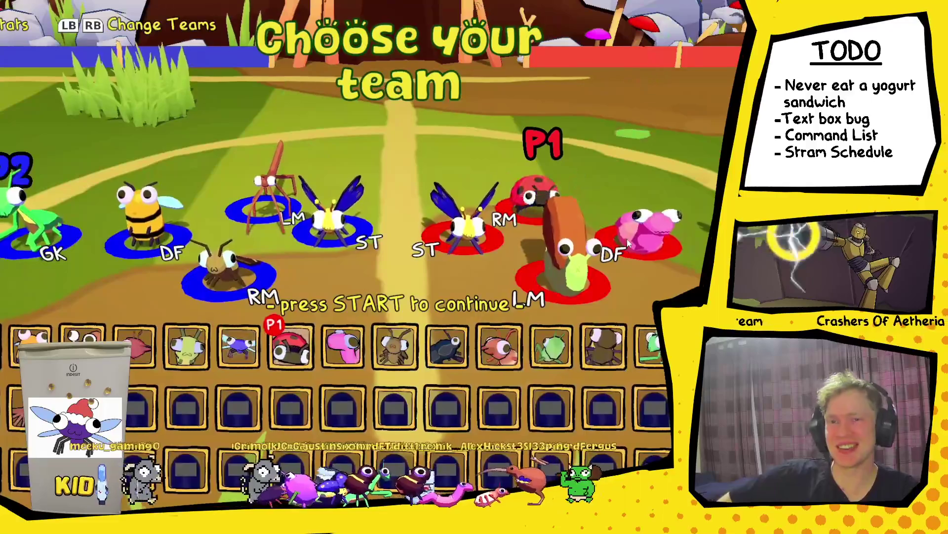
{"action": "key", "text": "Right"}
{"action": "key", "text": "Right"}
{"action": "key", "text": "Return"}
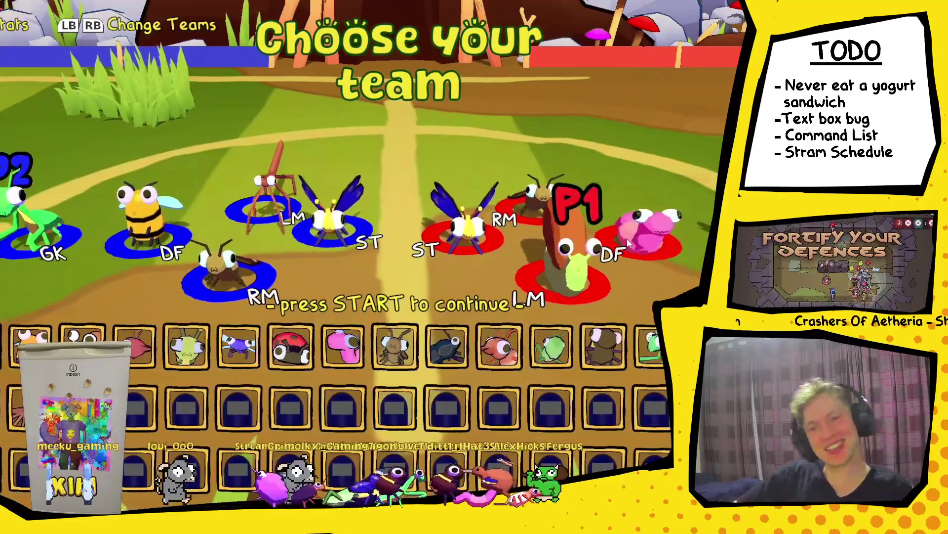
{"action": "key", "text": "Left"}
{"action": "key", "text": "Right"}
{"action": "key", "text": "Right"}
{"action": "key", "text": "Right"}
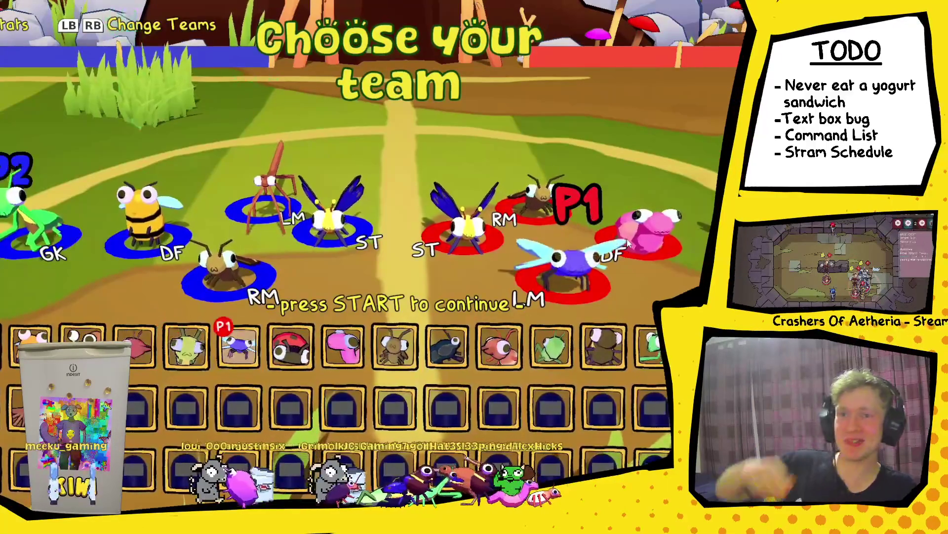
{"action": "key", "text": "Return"}
{"action": "key", "text": "Right"}
{"action": "key", "text": "Right"}
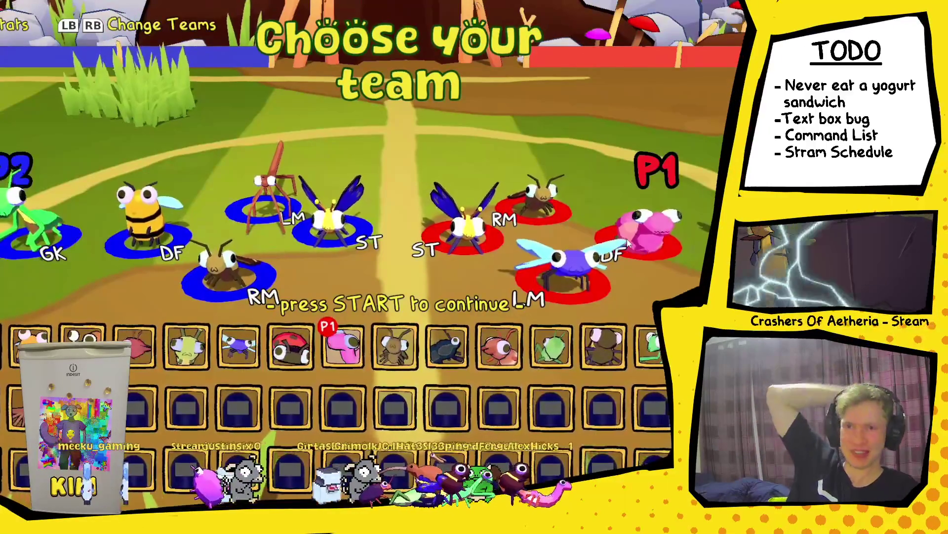